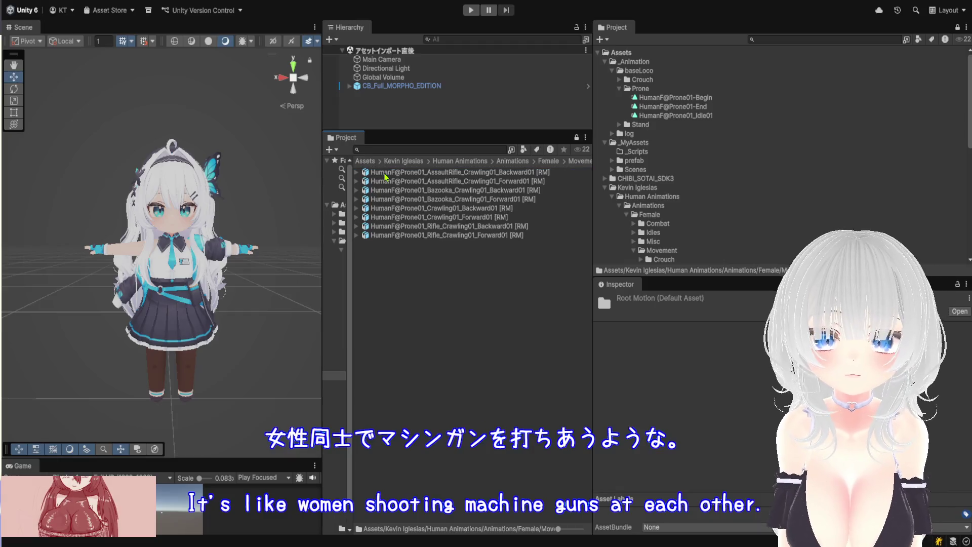
Duplicate the assault-rifle backward crawl clip and move the copy into the Prone folder.
left_click(357, 172)
left_click(400, 181)
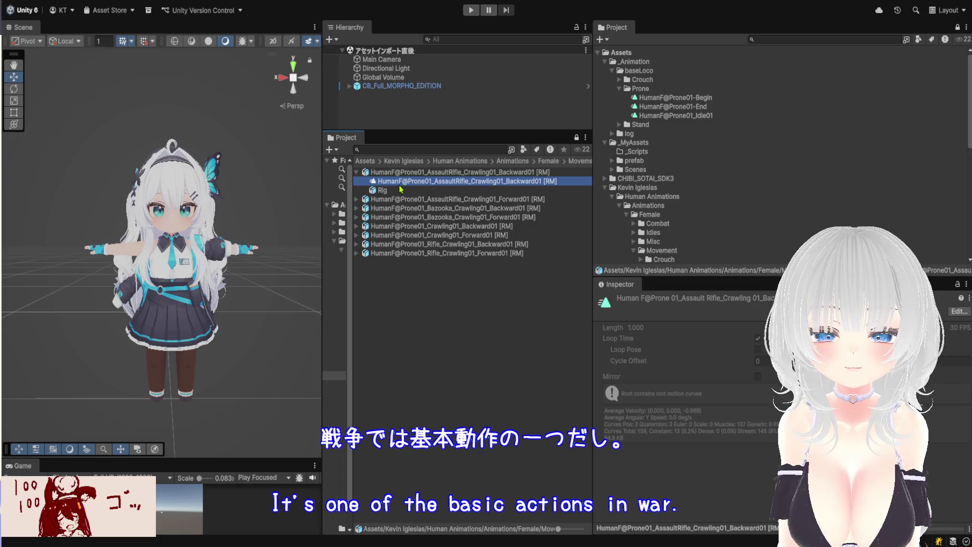
key("ctrl+d")
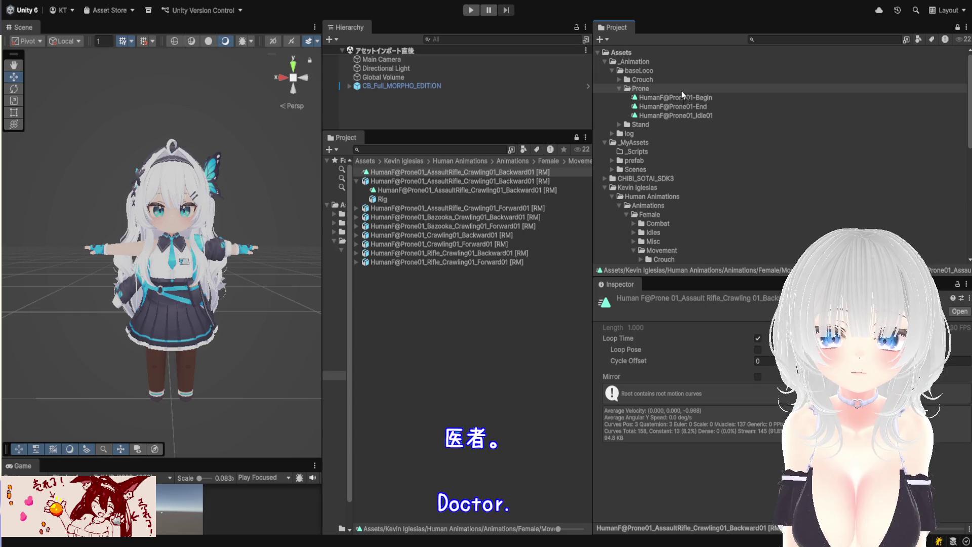
left_click_drag(683, 95, 683, 94)
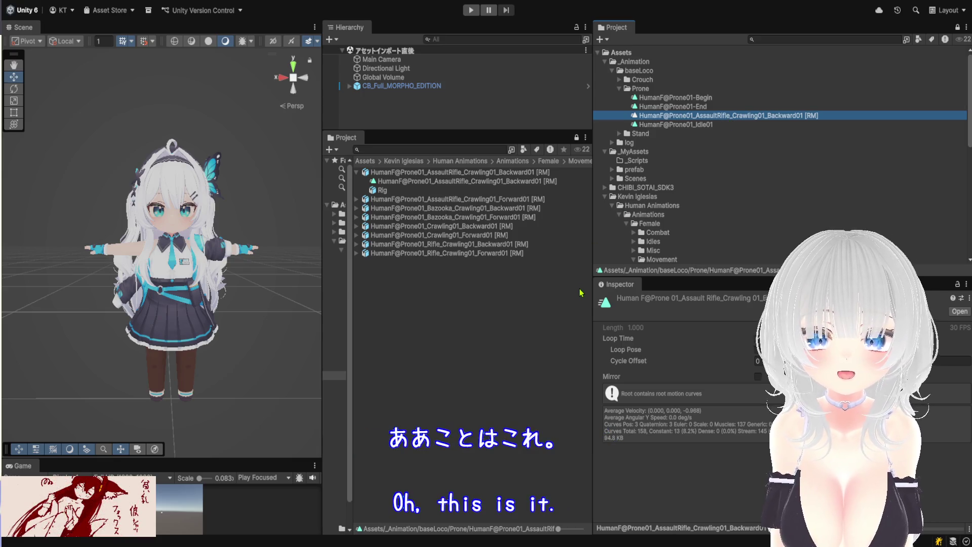
Duplicate the Bazooka Crawling01_Backward01 clip as a standalone asset.
left_click(358, 173)
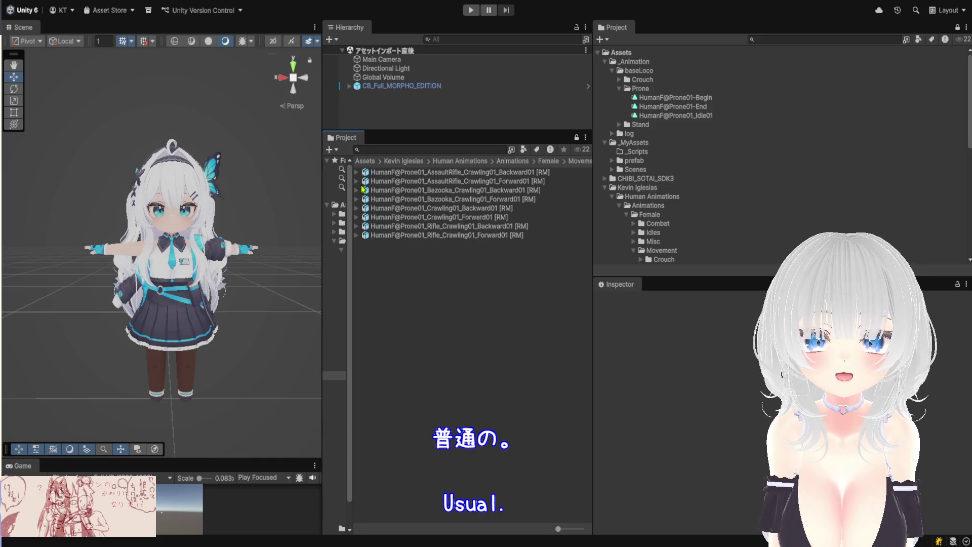
left_click(357, 191)
left_click(427, 202)
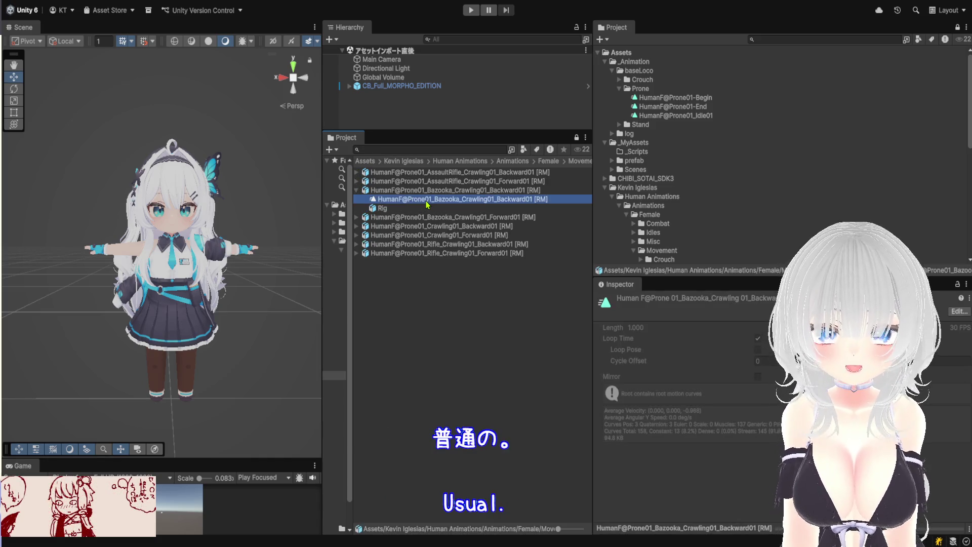
key("ctrl+d")
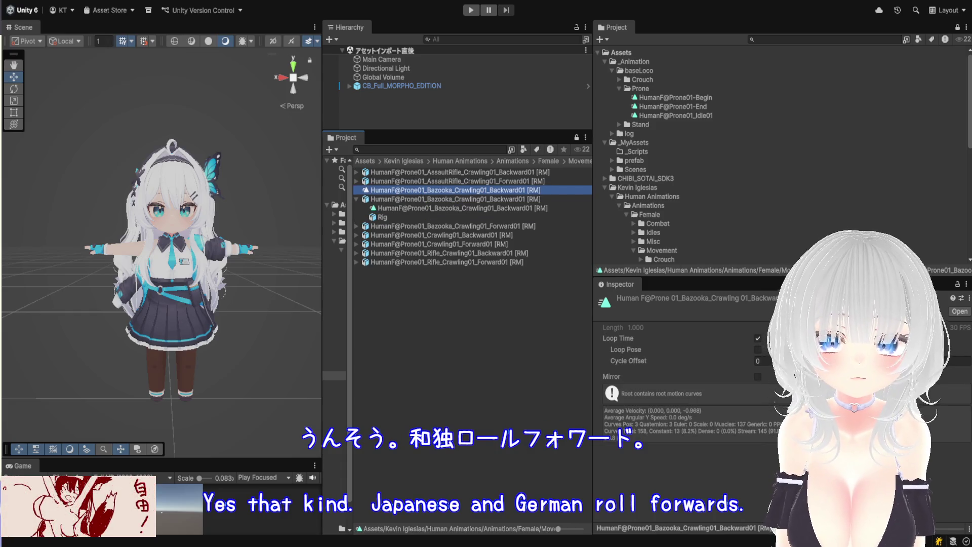
Enlarge the Inspector preview and orbit it to watch the backward prone crawl.
left_click_drag(695, 276, 695, 96)
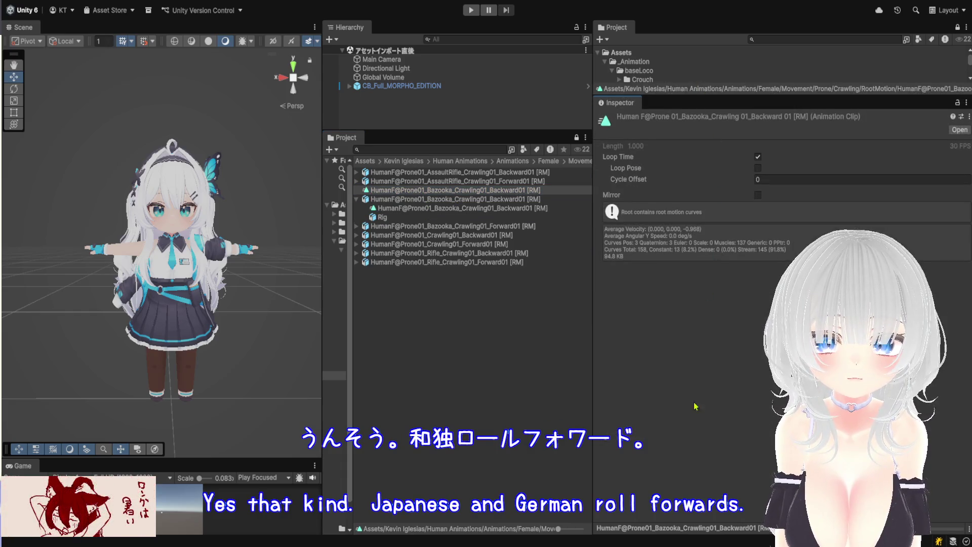
left_click_drag(690, 501, 694, 190)
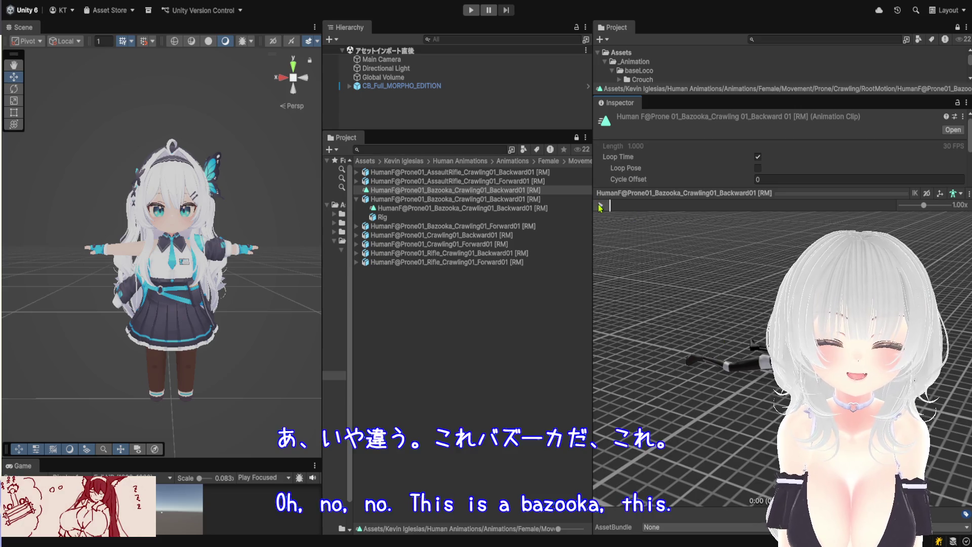
mouse_move(750, 372)
left_mouse_down()
mouse_move(694, 295)
mouse_move(658, 393)
left_mouse_up()
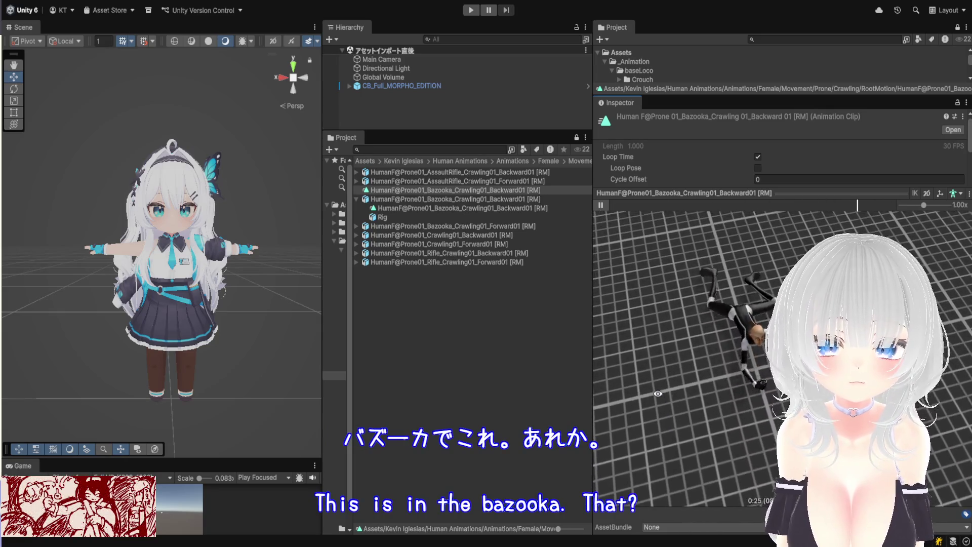
left_click_drag(686, 353, 718, 312)
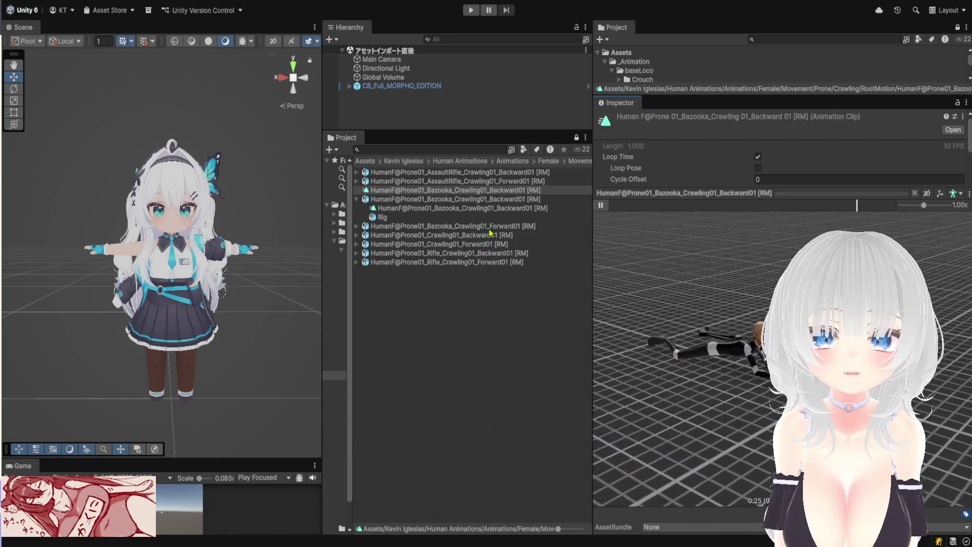
left_click_drag(708, 95, 708, 330)
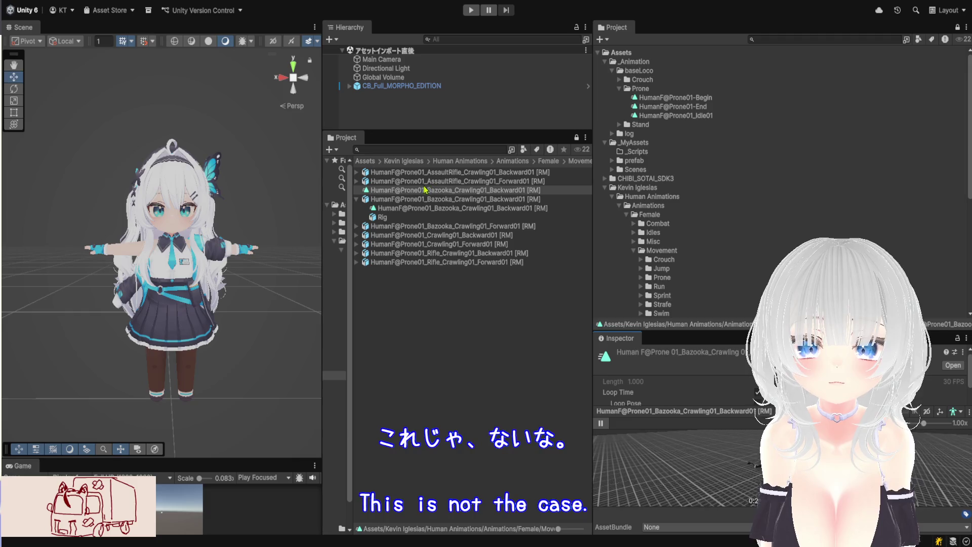
Delete the copied bazooka backward crawl clip.
left_click(395, 193)
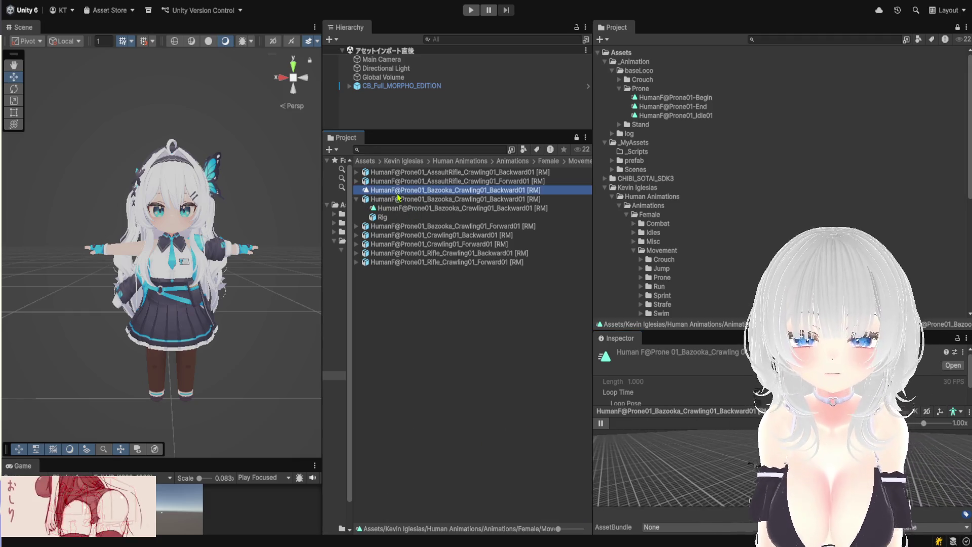
key("BackSpace")
key("Escape")
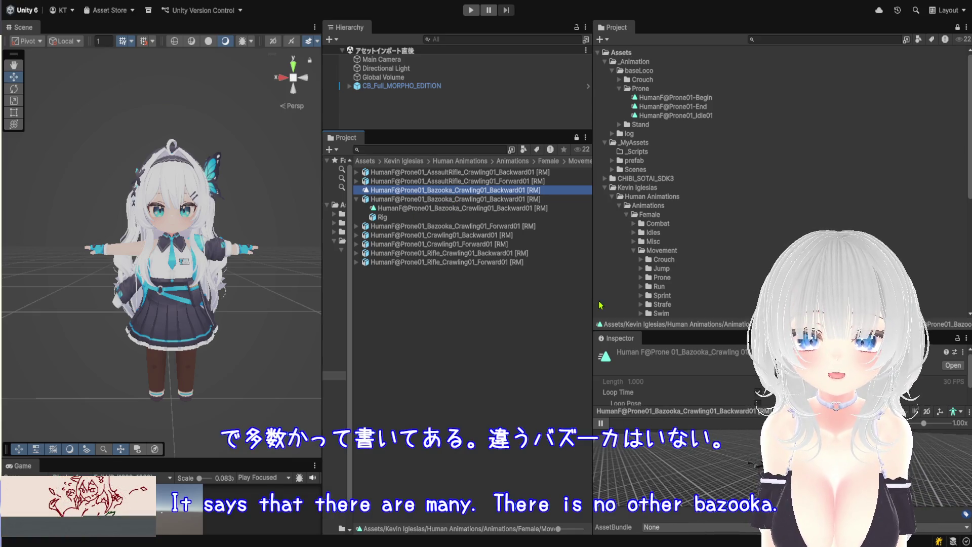
left_click(358, 191)
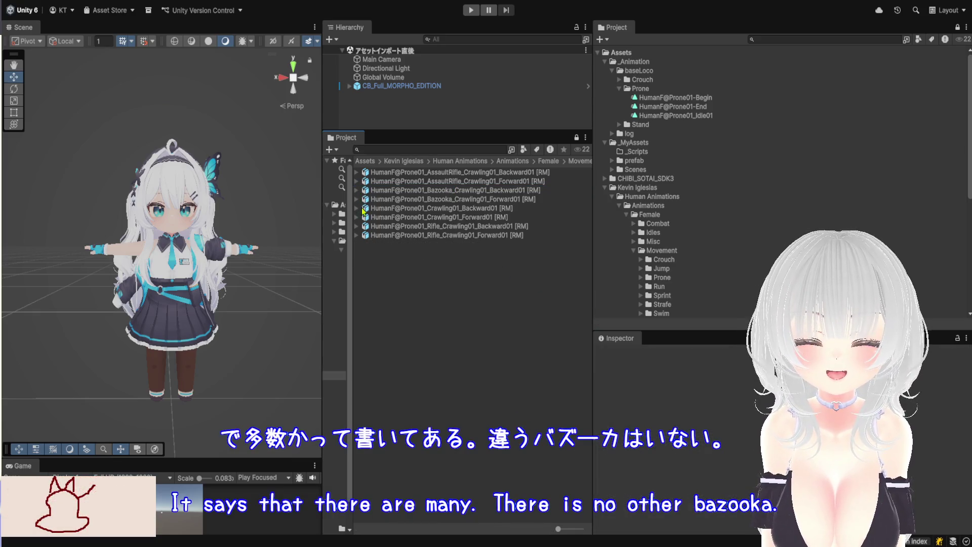
Duplicate the HumanF@Prone01_Crawling01_Backward01 [RM] clip as a standalone asset.
left_click(358, 209)
left_click(433, 217)
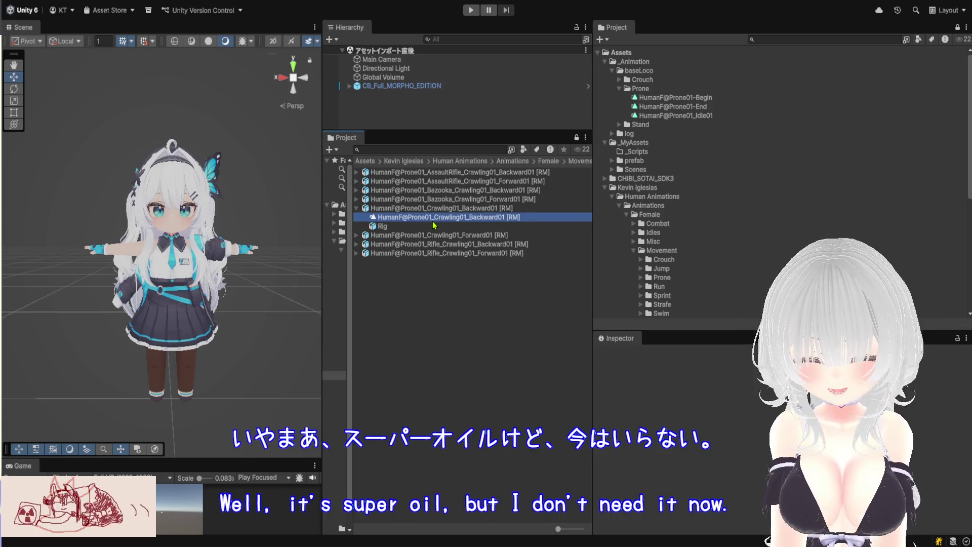
key("ctrl+d")
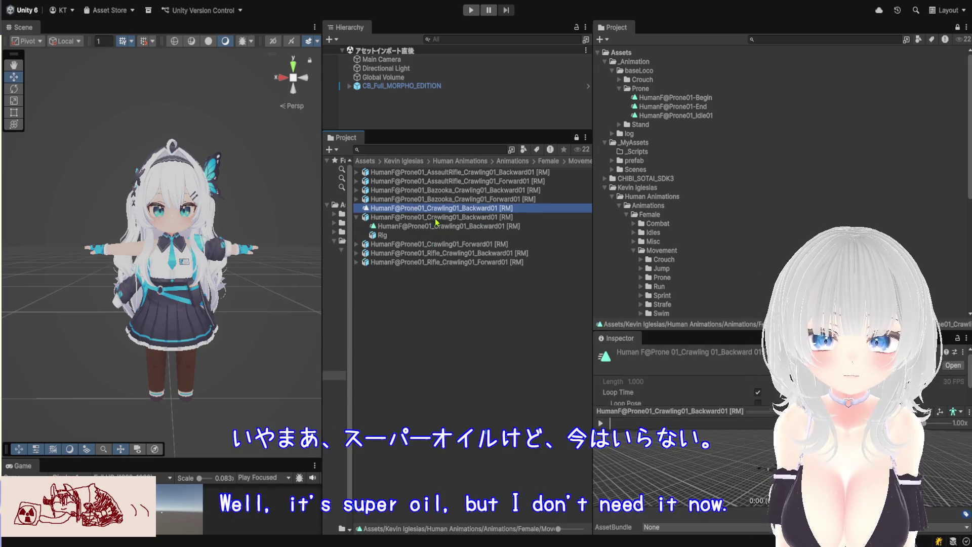
Enlarge the Inspector preview and play the backward crawl animation.
left_click(726, 407)
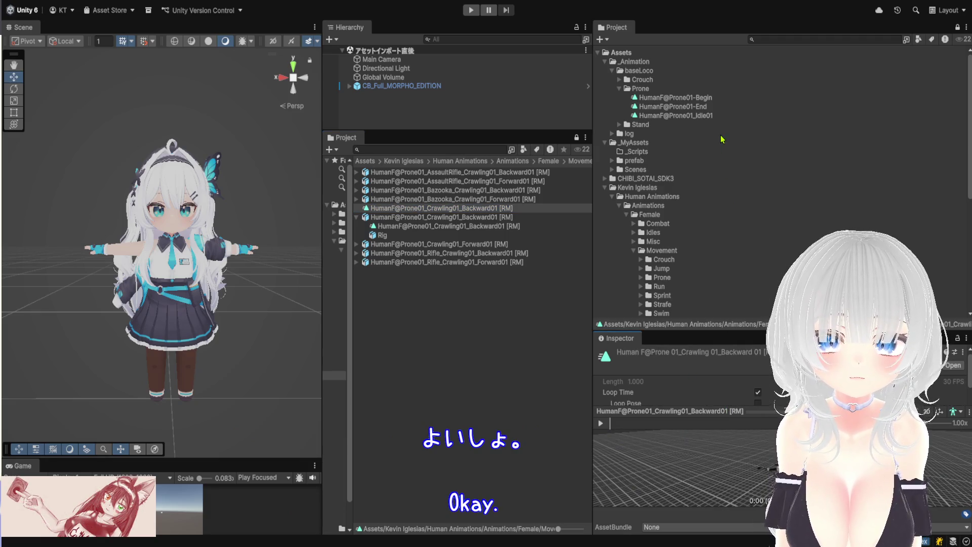
left_click_drag(738, 331, 719, 48)
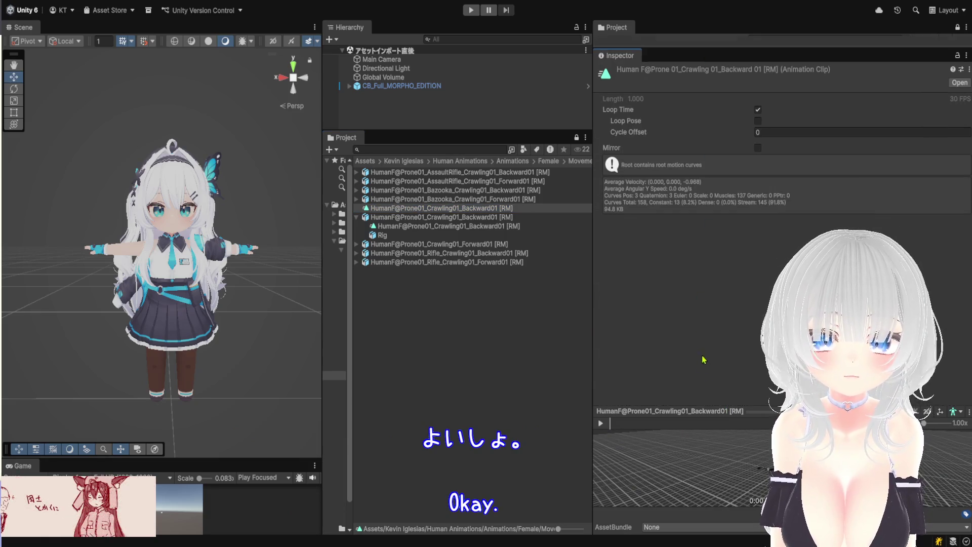
mouse_move(711, 408)
left_mouse_down()
mouse_move(699, 206)
mouse_move(658, 143)
left_mouse_up()
left_click(601, 156)
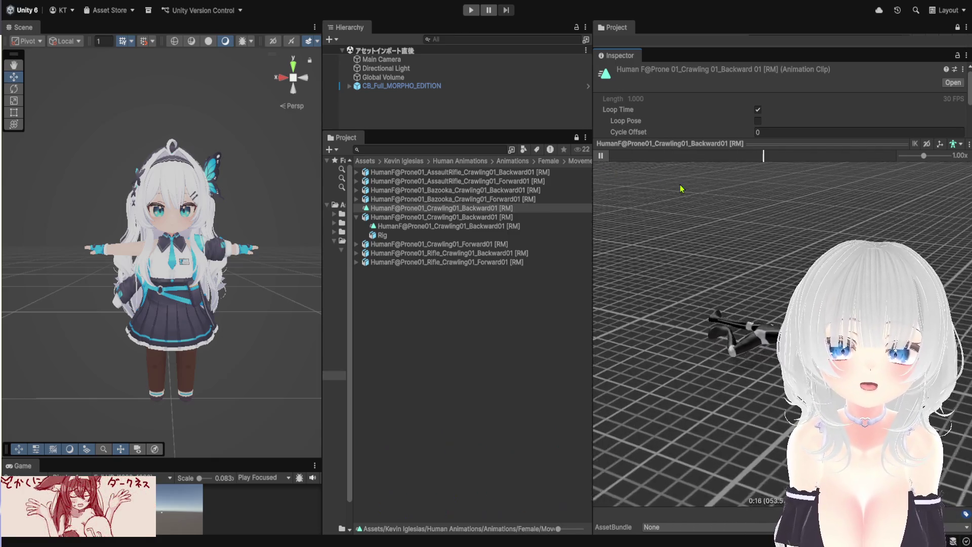
left_click_drag(706, 144, 724, 353)
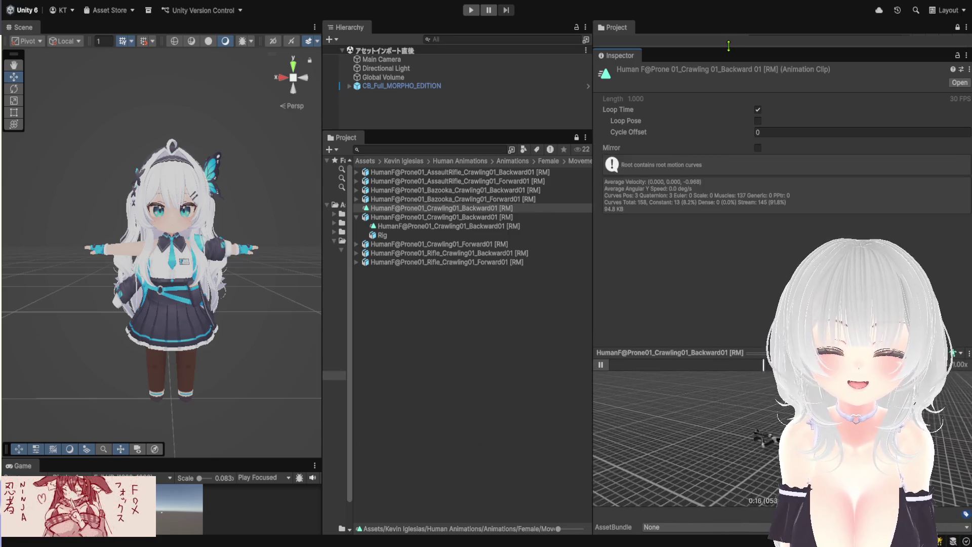
left_click_drag(729, 251, 655, 297)
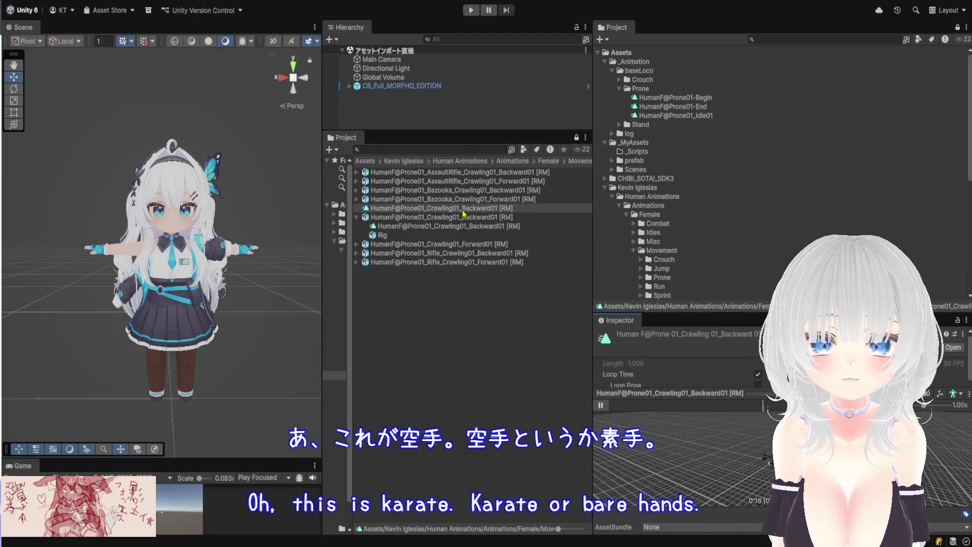
Move the Backward01 copy and a new Forward01 crawl clip copy into baseLoco/Prone.
left_click_drag(686, 89, 686, 90)
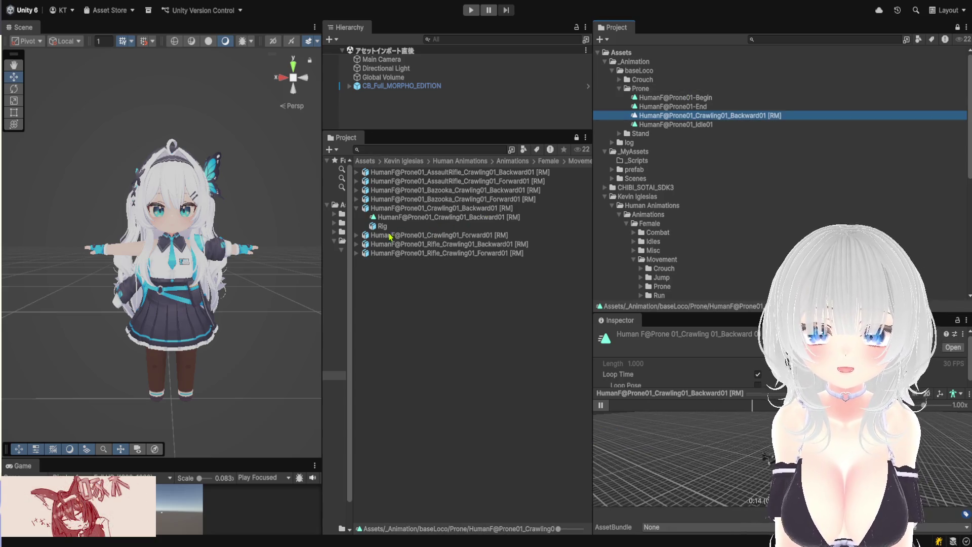
left_click(356, 235)
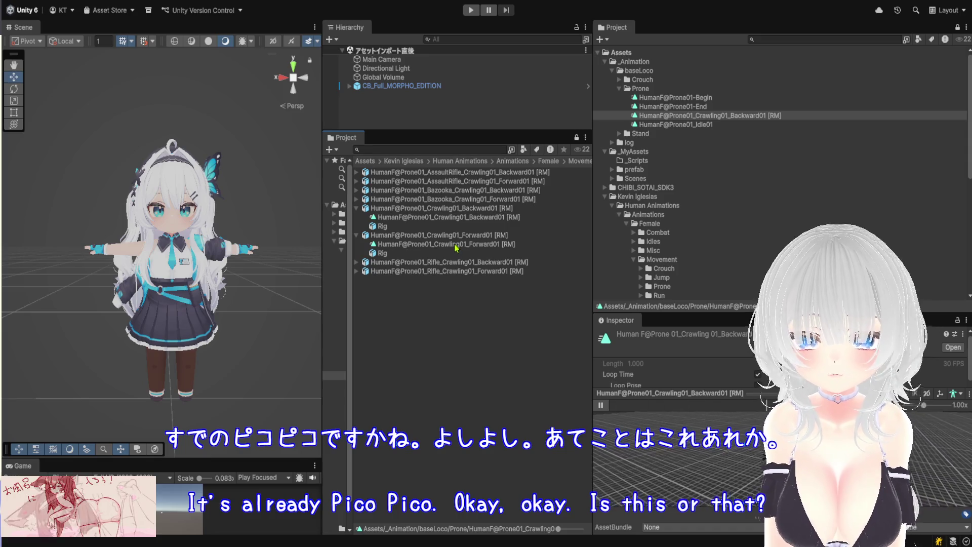
left_click(456, 247)
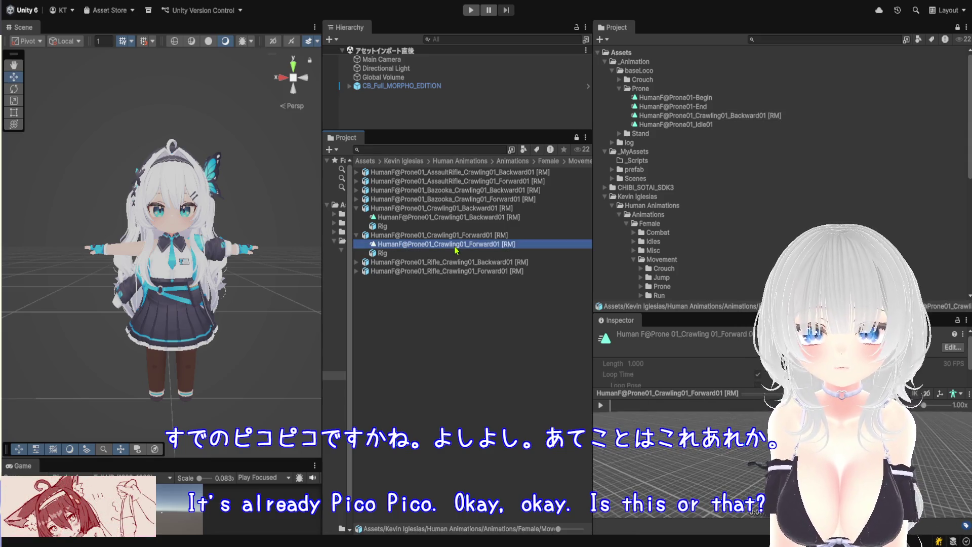
key("ctrl+d")
mouse_move(482, 236)
left_mouse_down()
mouse_move(694, 104)
mouse_move(683, 95)
left_mouse_up()
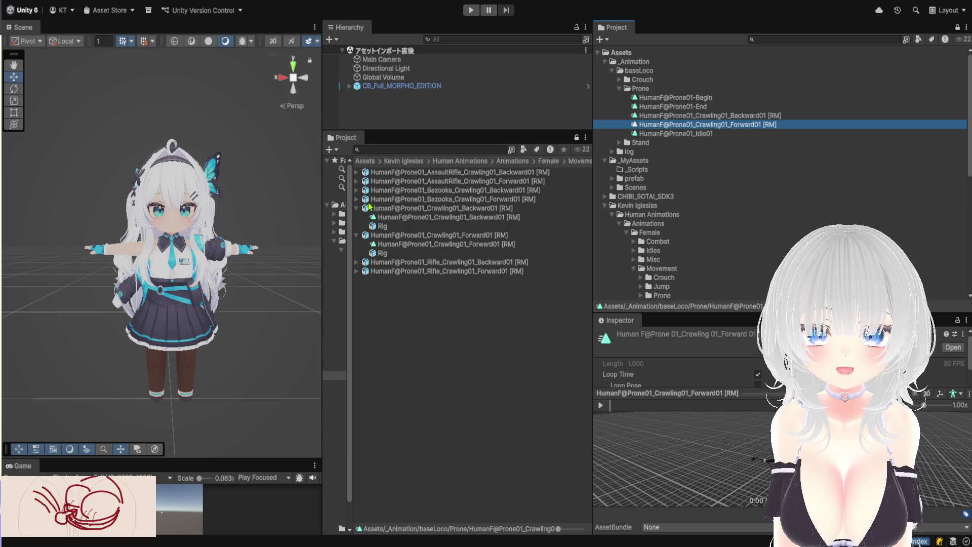
left_click_drag(591, 193, 865, 193)
left_click(616, 161)
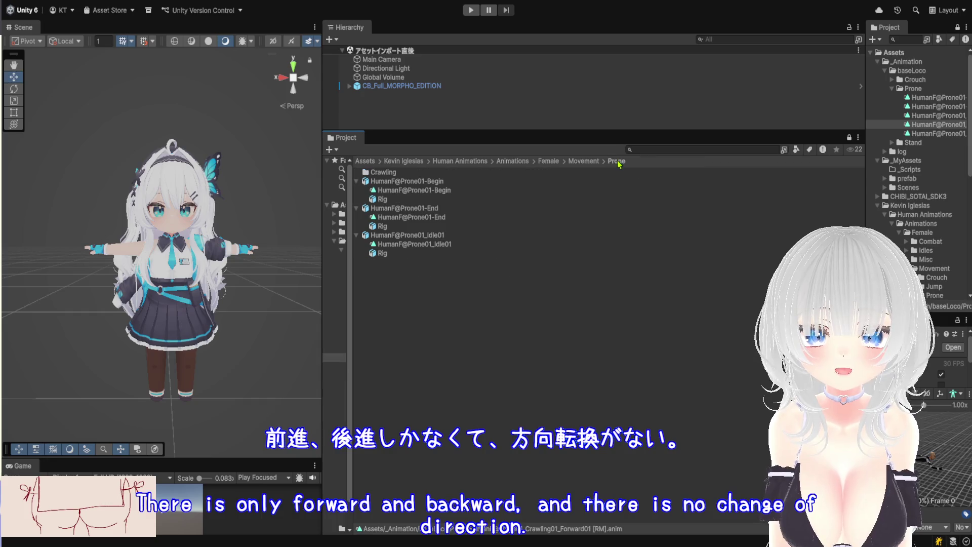
Browse the Crawling/RootMotion clips, then go back up to the Movement folder.
double_click(397, 172)
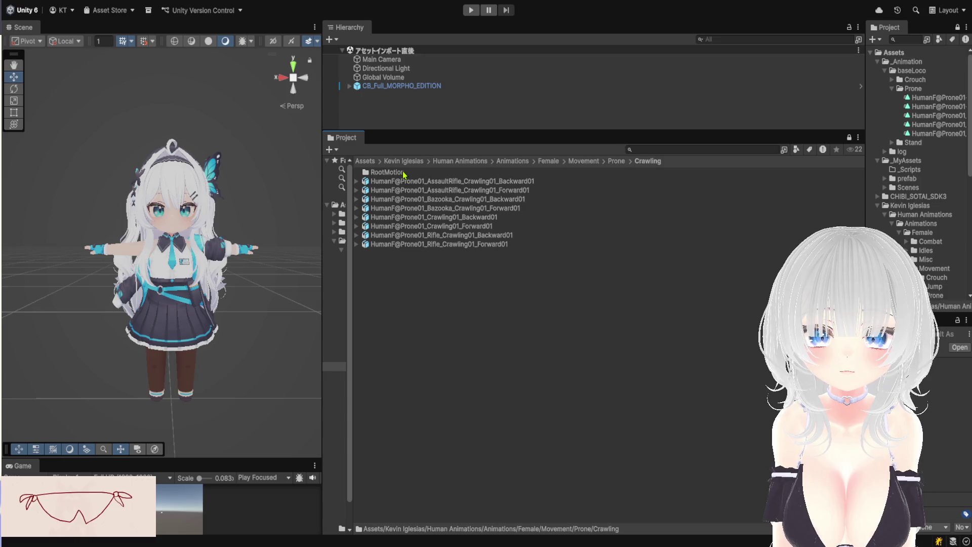
double_click(404, 172)
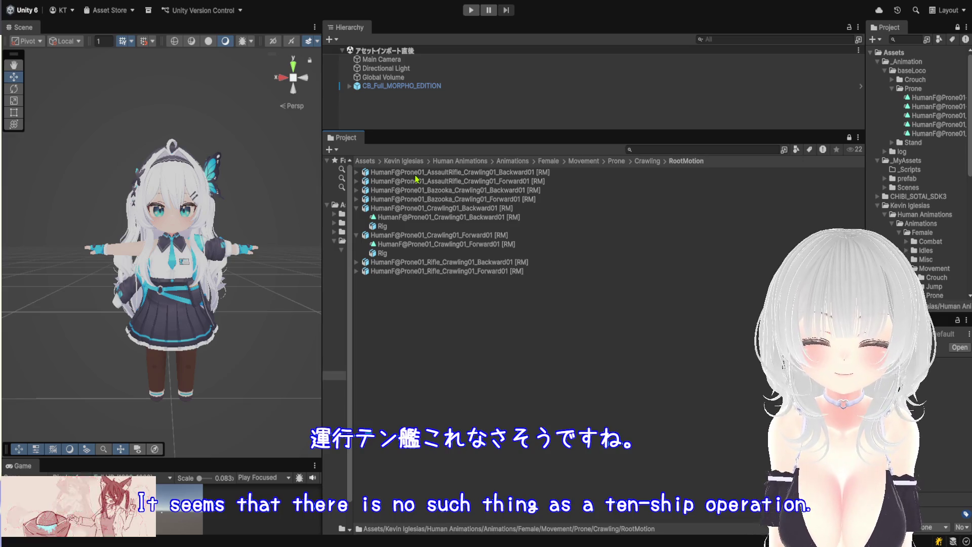
left_click(614, 161)
left_click(582, 161)
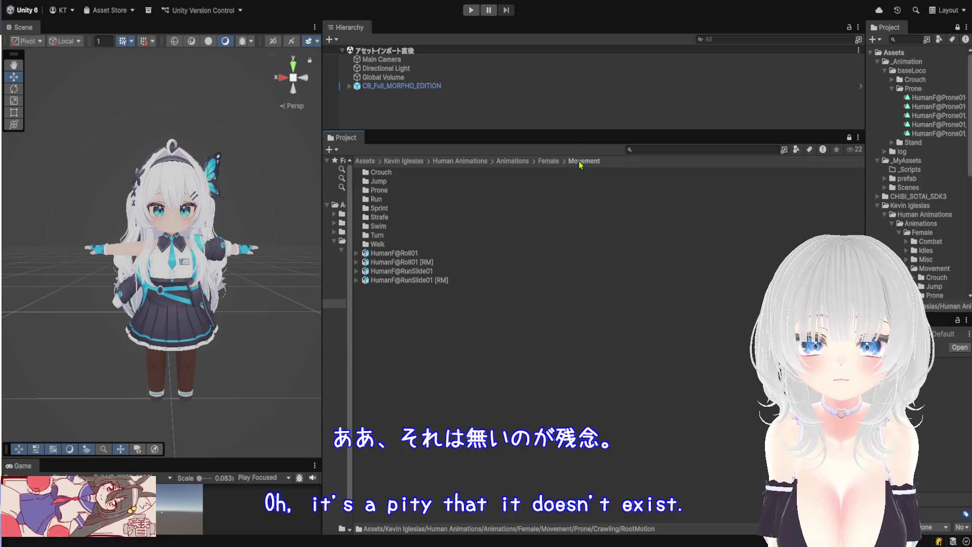
Inspect the Turn and Jump animation folders.
left_click(394, 236)
double_click(393, 236)
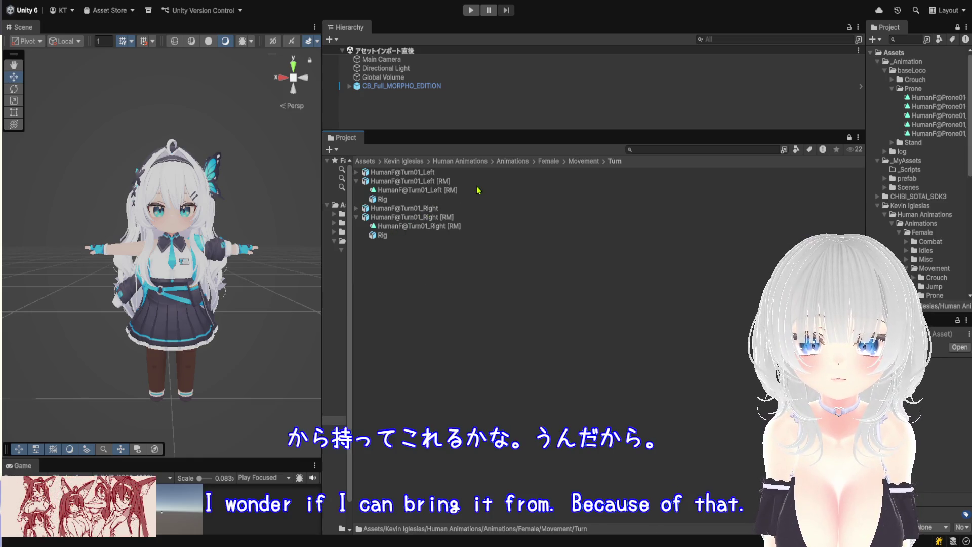
left_click(582, 161)
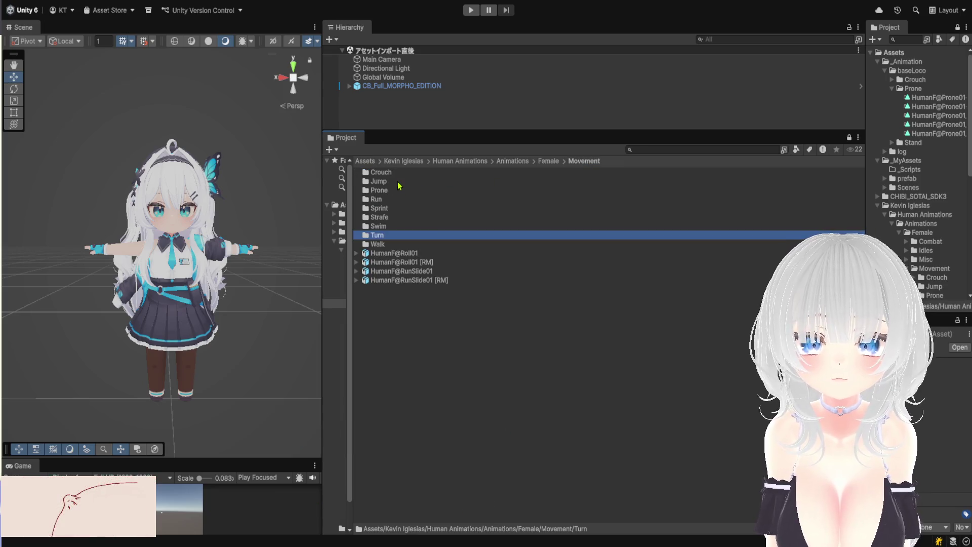
double_click(400, 181)
left_click(582, 161)
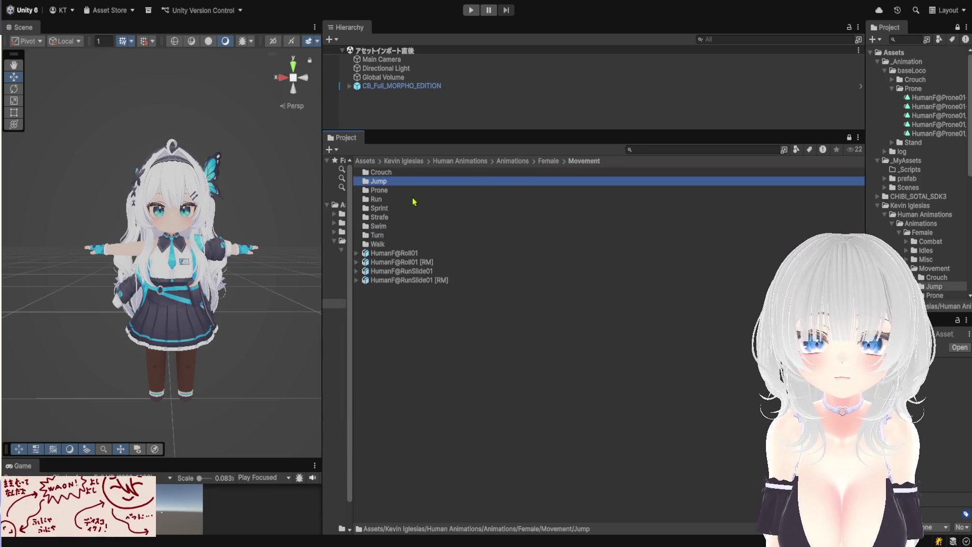
Browse Prone/Crawling/RootMotion again, then return to the Female animations folder.
double_click(400, 191)
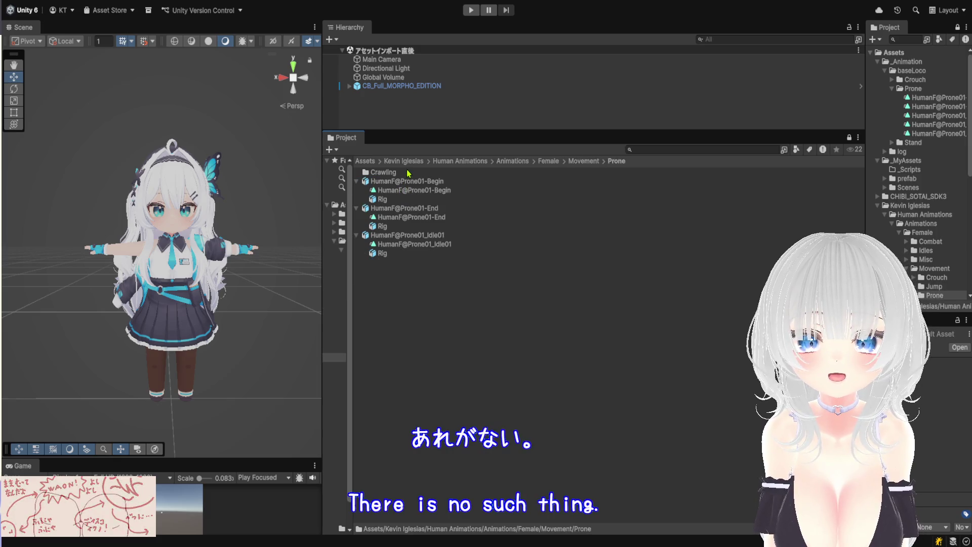
double_click(412, 173)
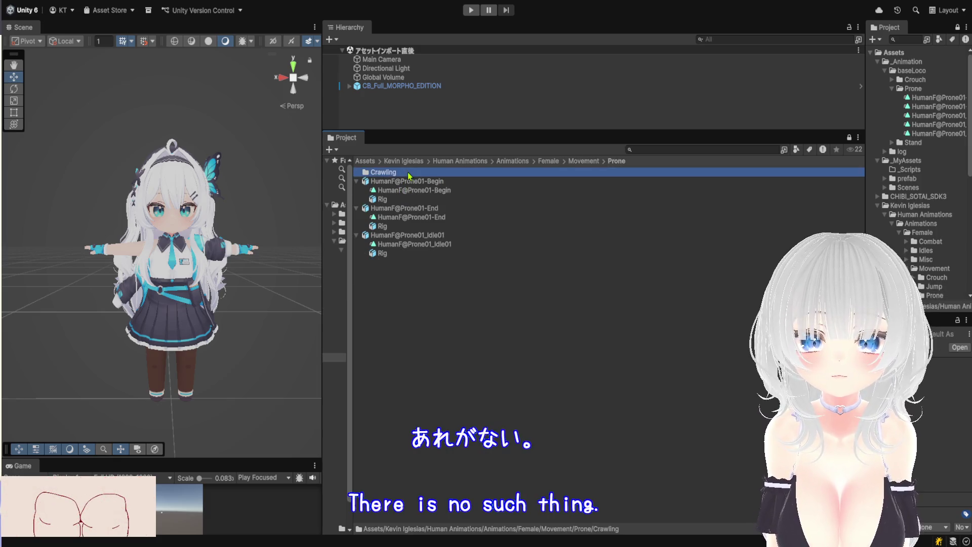
double_click(420, 173)
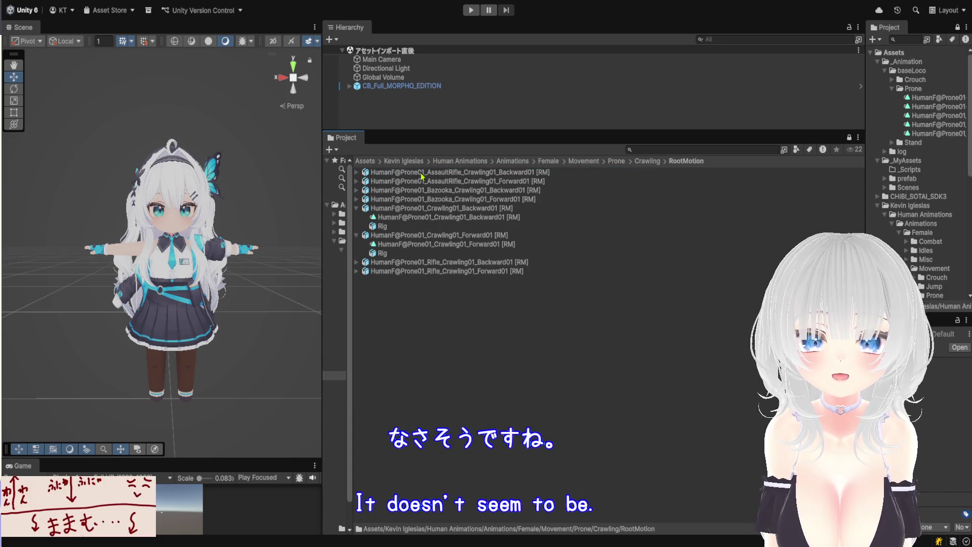
left_click(587, 161)
left_click(547, 161)
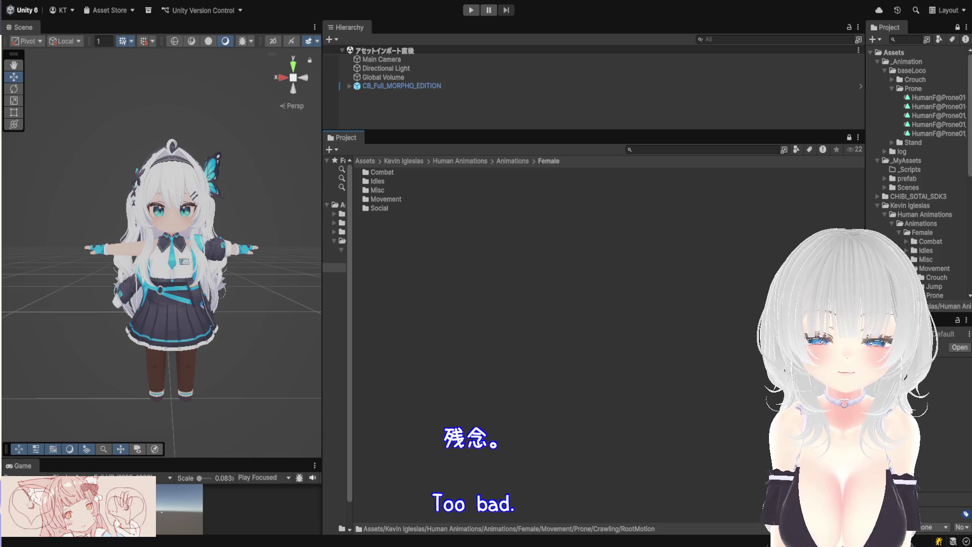
left_click_drag(866, 276, 500, 278)
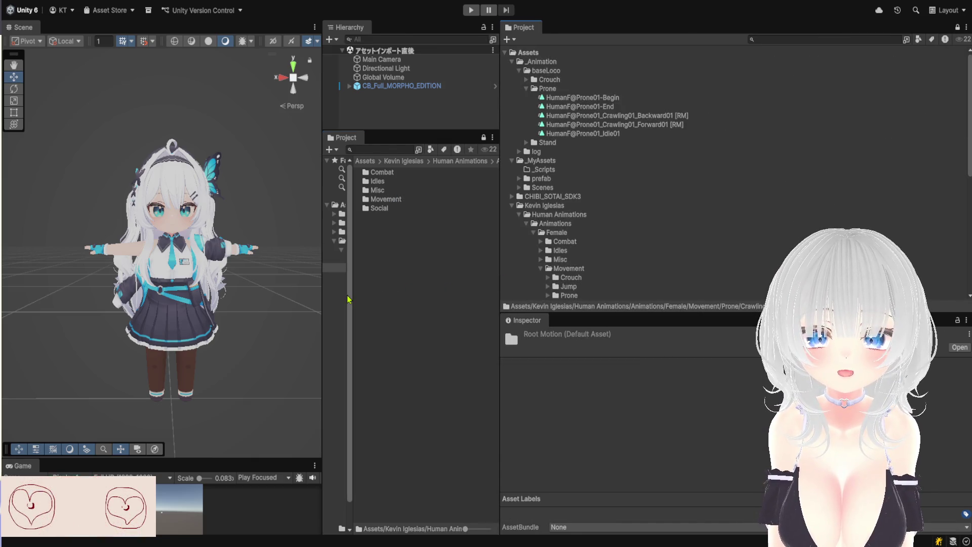
Resize the Scene, Hierarchy/Project and Inspector panels to widen the middle Project column.
left_click_drag(347, 299, 446, 298)
left_click_drag(324, 310, 425, 324)
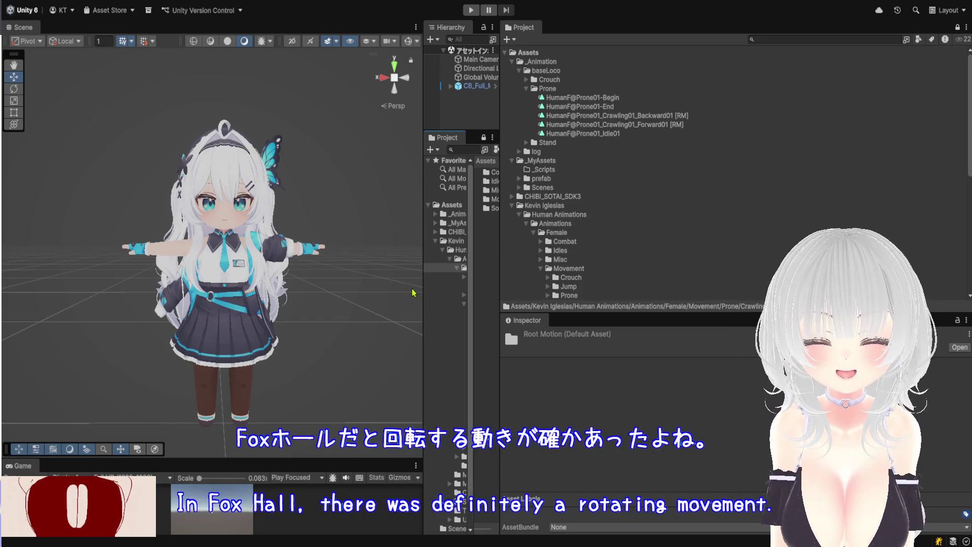
mouse_move(424, 296)
left_mouse_down()
mouse_move(582, 365)
mouse_move(588, 385)
left_mouse_up()
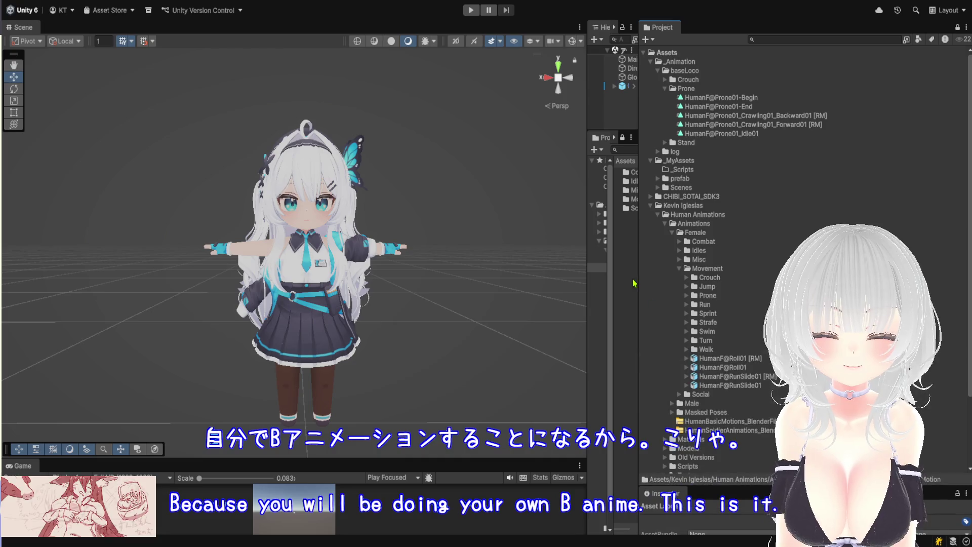
left_click_drag(586, 253, 454, 254)
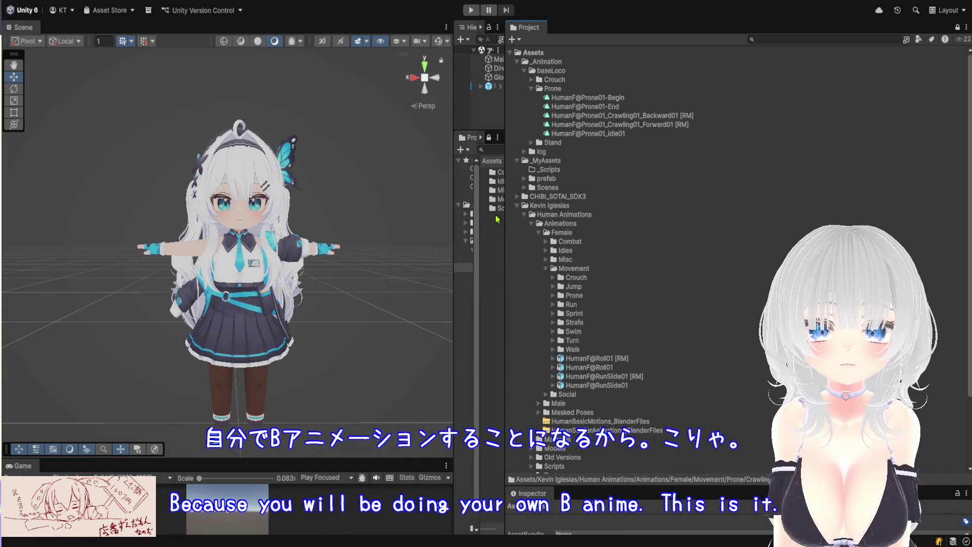
left_click_drag(505, 223, 562, 228)
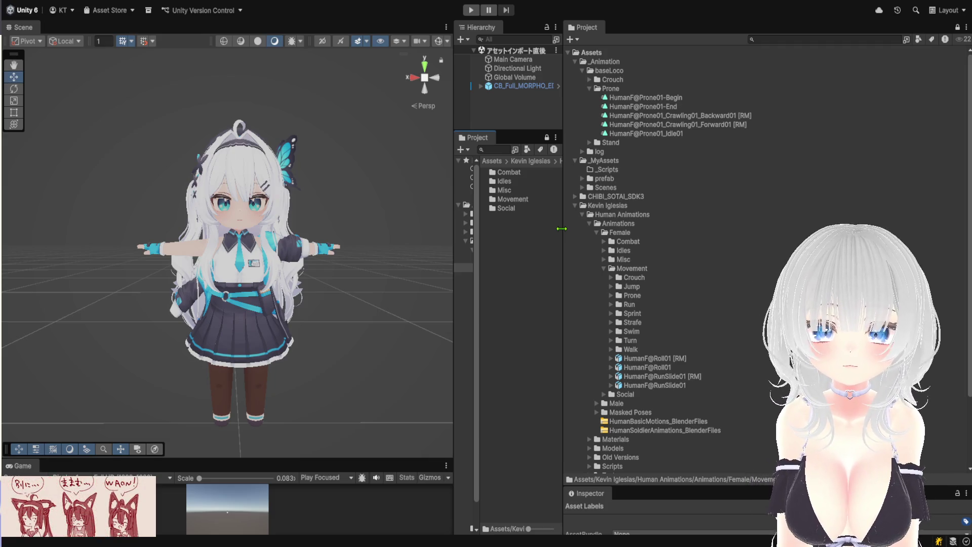
left_click_drag(563, 236, 643, 252)
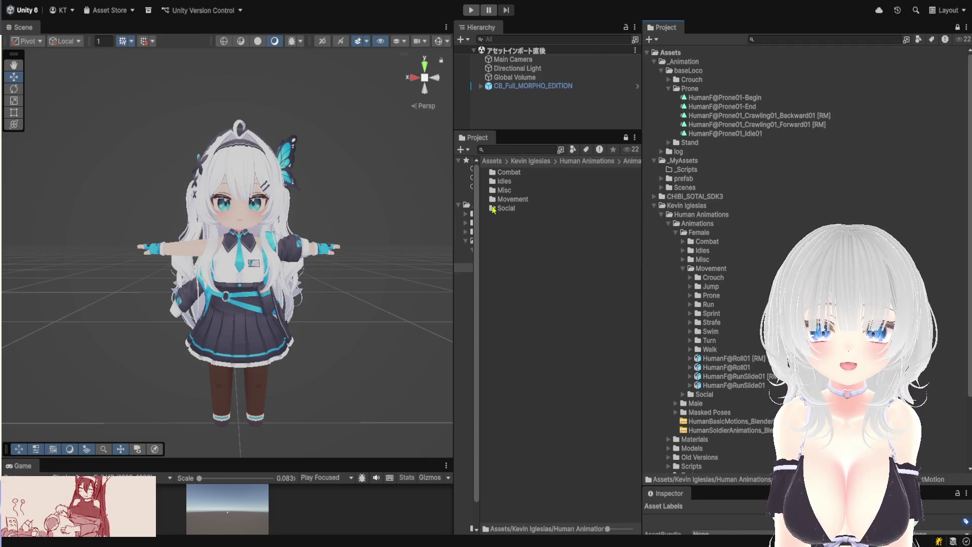
left_click_drag(453, 244, 317, 245)
Navigate up to Assets and open the _MyAssets folder.
left_click(496, 161)
left_click(451, 161)
left_click(395, 161)
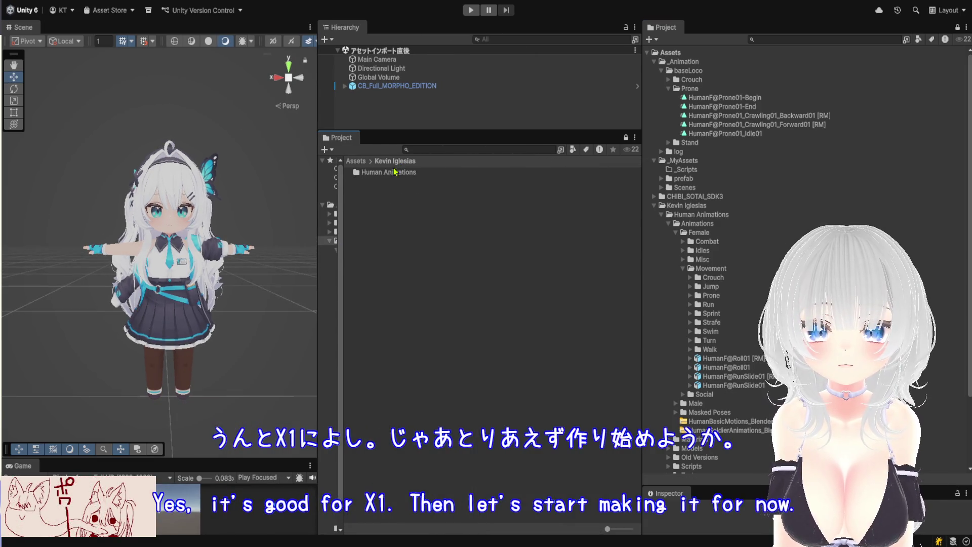
left_click(355, 161)
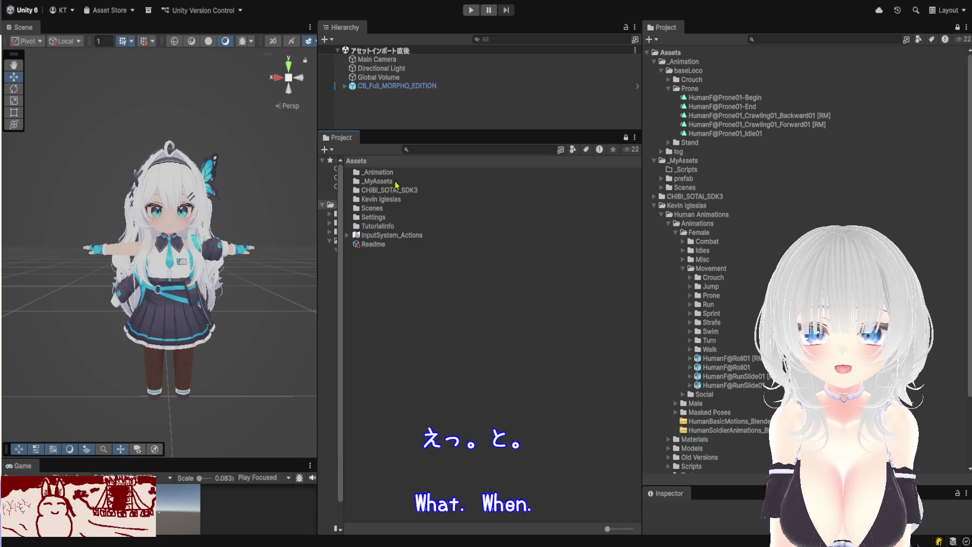
double_click(397, 182)
Create an Animator Controller named baseLoco in _MyAssets.
left_click(390, 173)
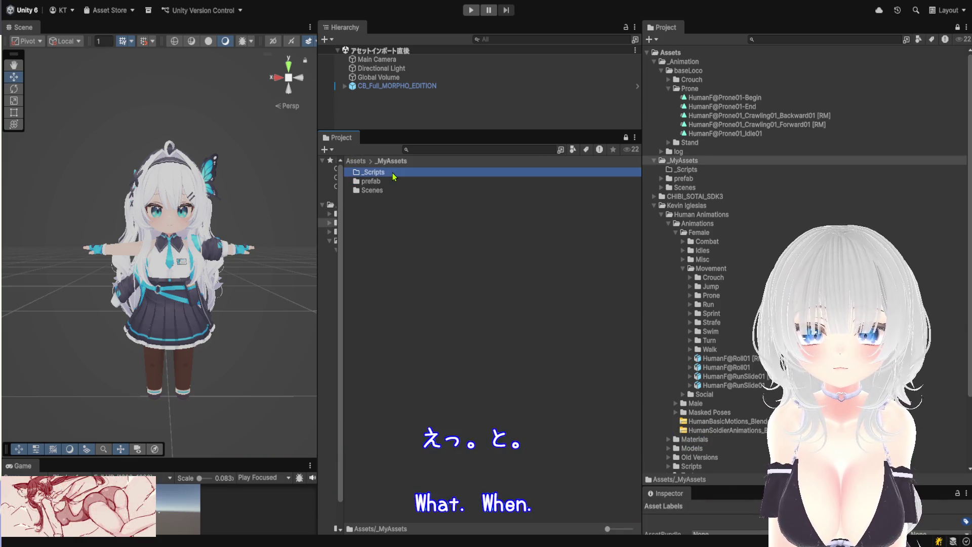
left_click(387, 214)
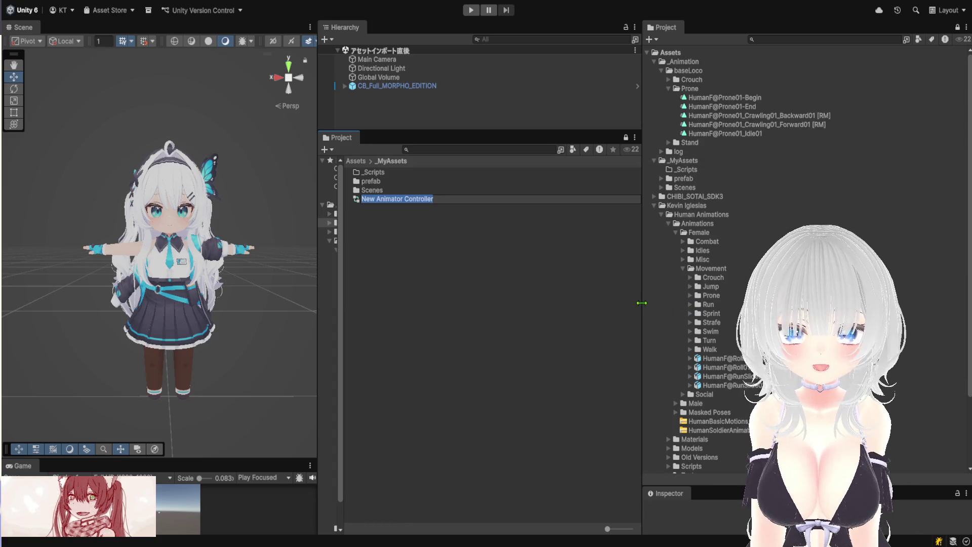
type("baseL")
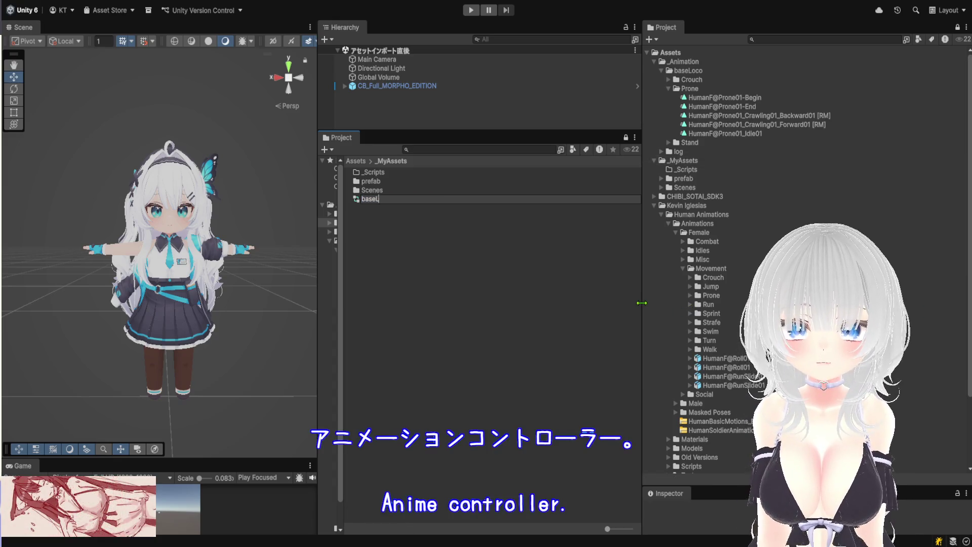
type("oco")
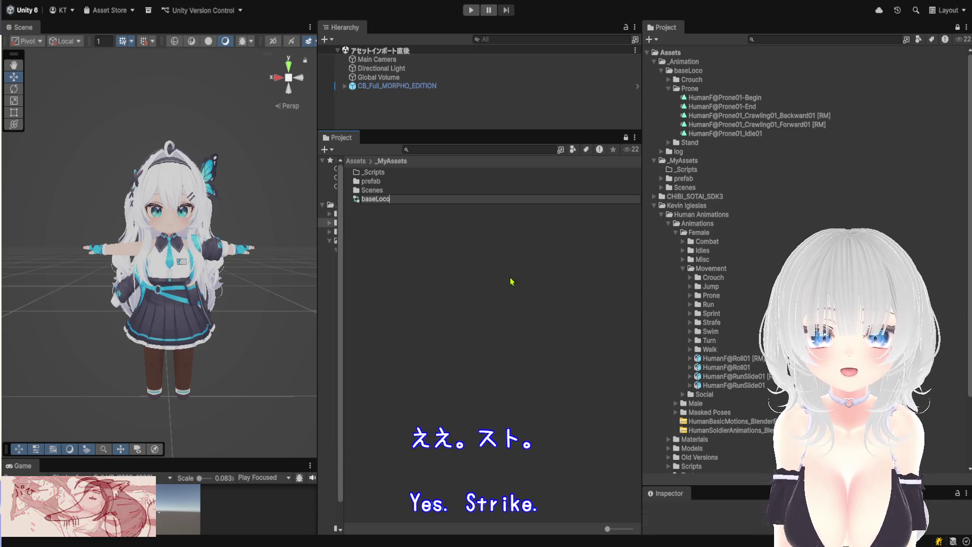
left_click(398, 203)
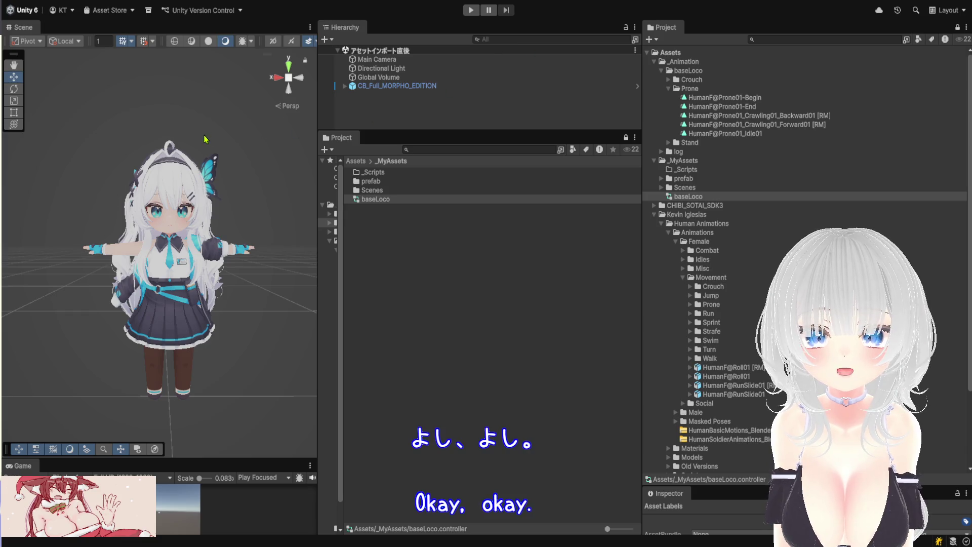
left_click_drag(224, 179, 229, 473)
Frame Any State and Entry in the graph and place the new empty state below Entry.
left_click_drag(318, 319, 513, 319)
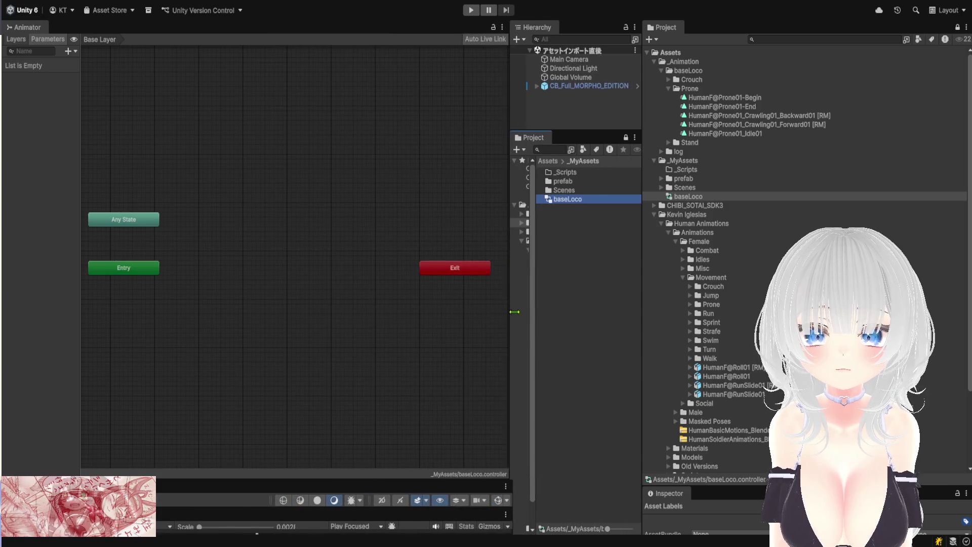
scroll(314, 317, "down", 5)
scroll(319, 296, "up", 5)
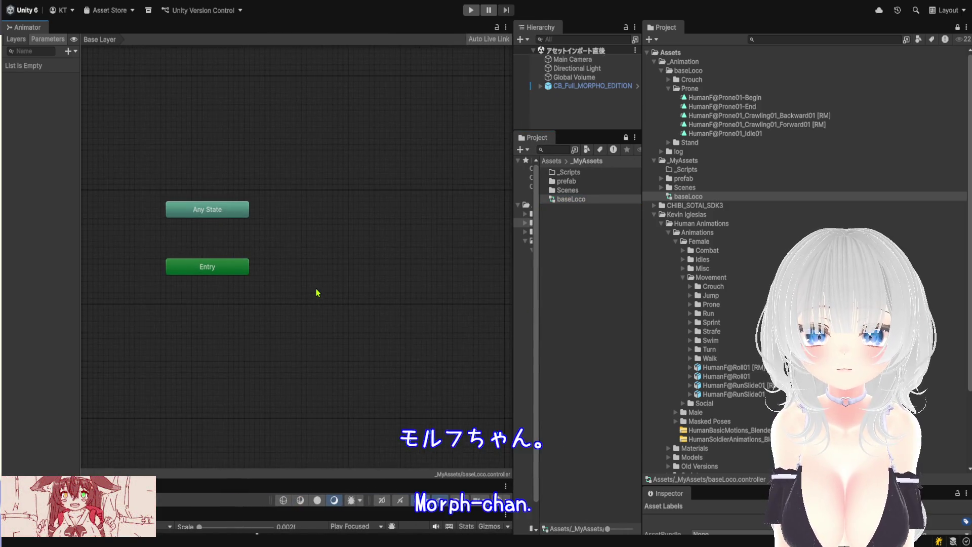
mouse_move(302, 292)
left_mouse_down()
mouse_move(281, 265)
mouse_move(349, 233)
left_mouse_up()
left_click_drag(264, 216, 378, 158)
scroll(321, 273, "up", 4)
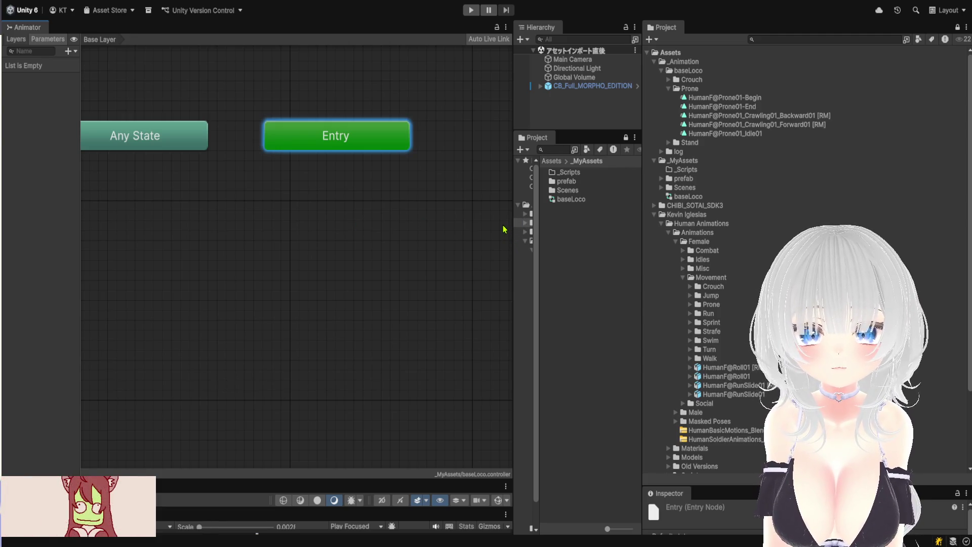
mouse_move(407, 214)
left_mouse_down()
mouse_move(307, 214)
mouse_move(319, 196)
left_mouse_up()
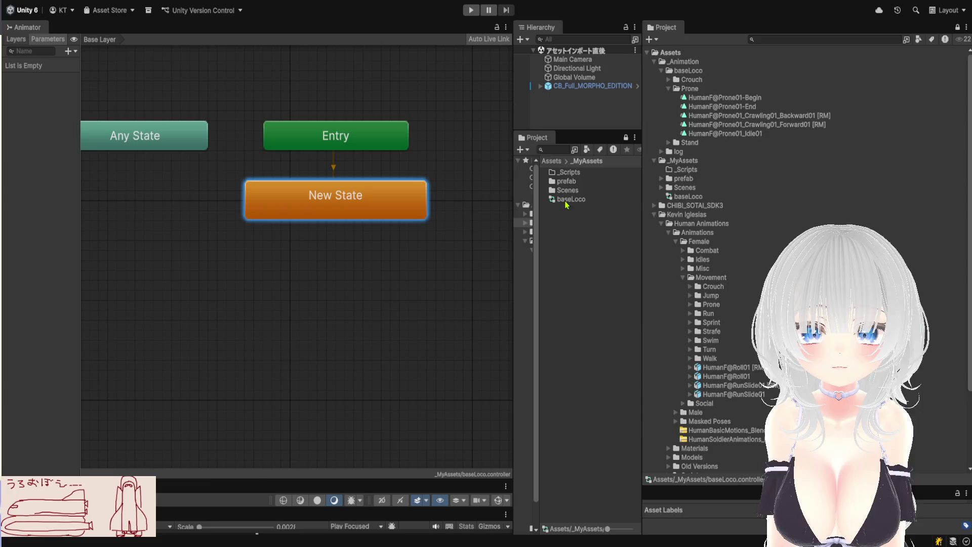
Name the new state Idle, then delete it.
left_click_drag(566, 204, 571, 176)
left_click(587, 153)
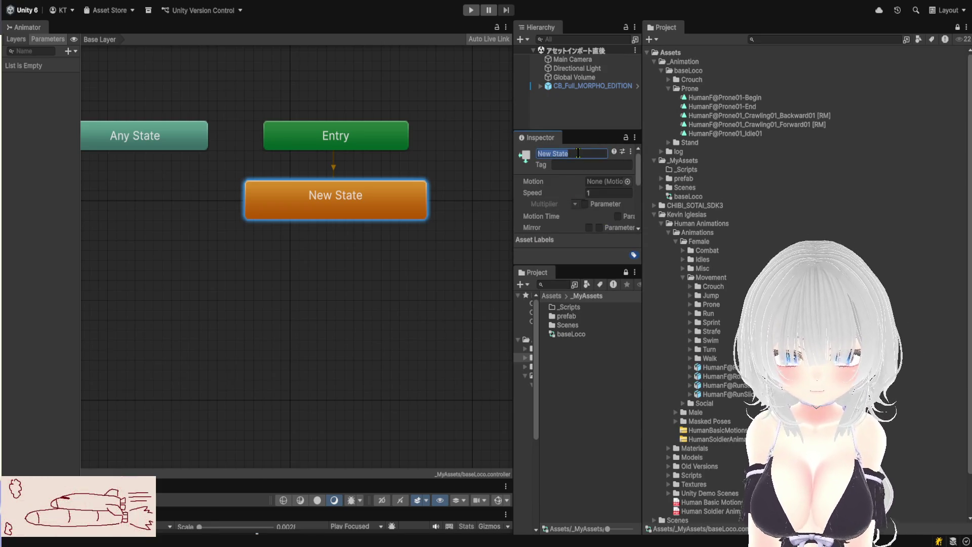
type("Idle")
key("Return")
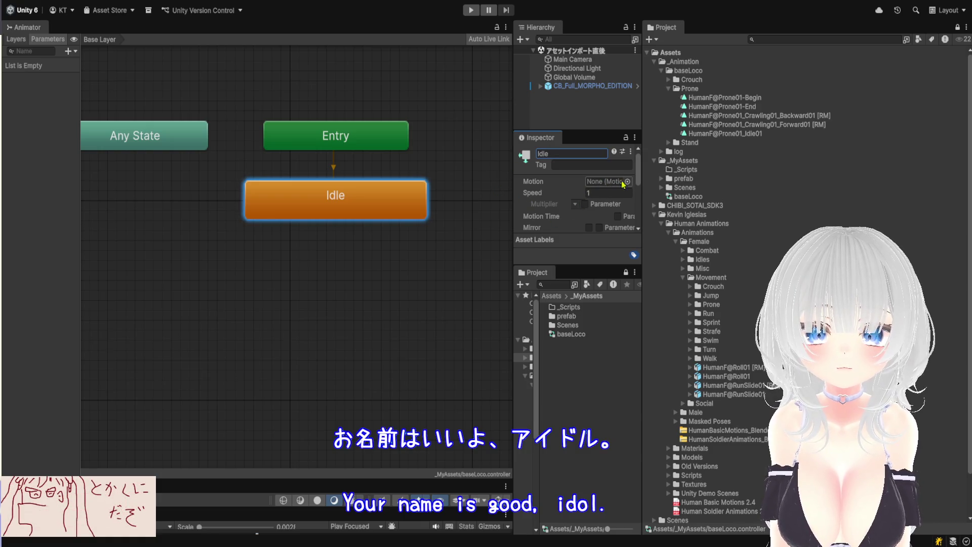
left_click_drag(642, 195, 744, 194)
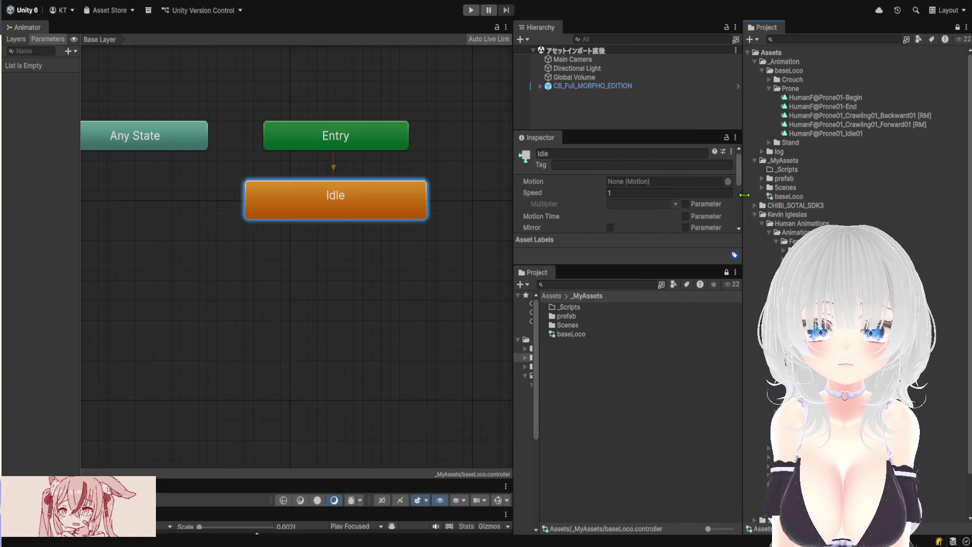
key("Delete")
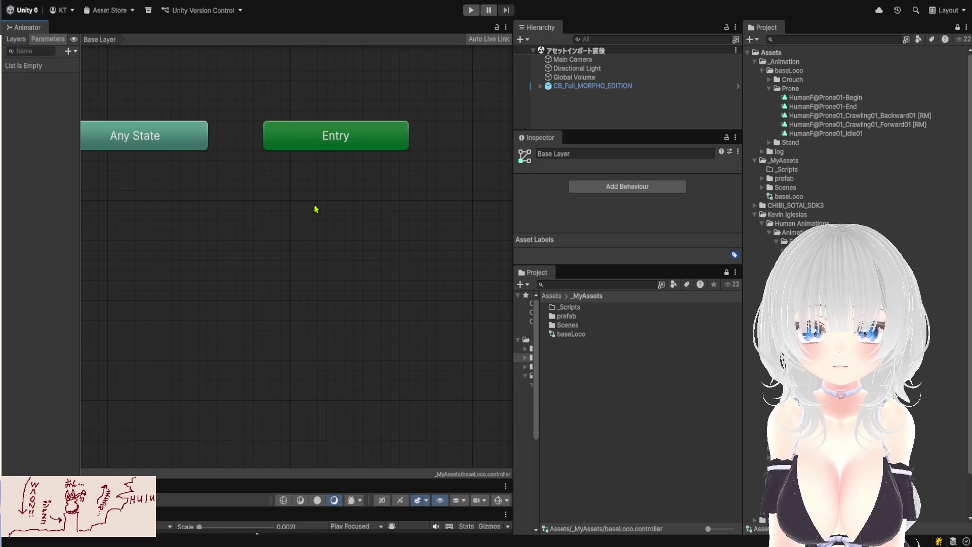
Restore the default state below Entry and name it Empty.
key("ctrl+z")
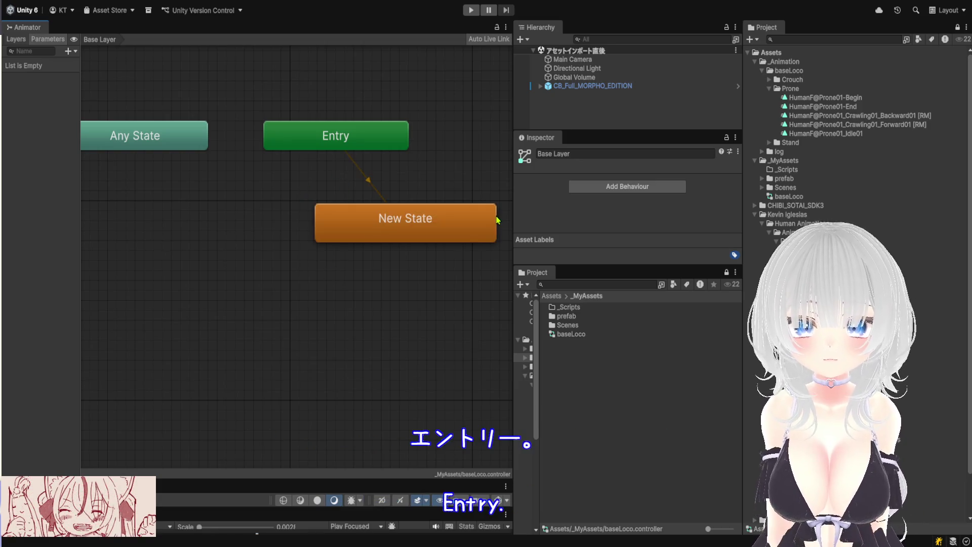
mouse_move(423, 218)
left_mouse_down()
mouse_move(390, 188)
mouse_move(353, 185)
left_mouse_up()
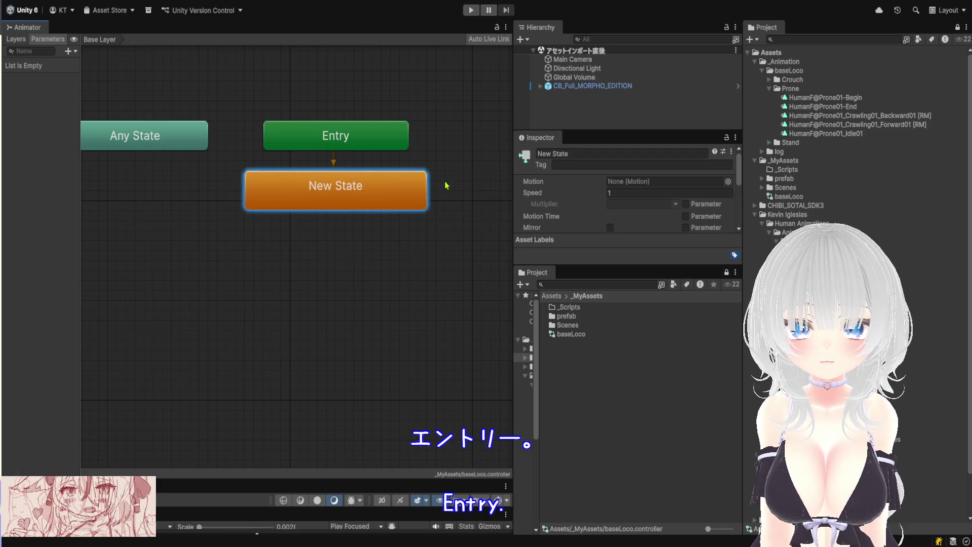
left_click(580, 153)
type("e")
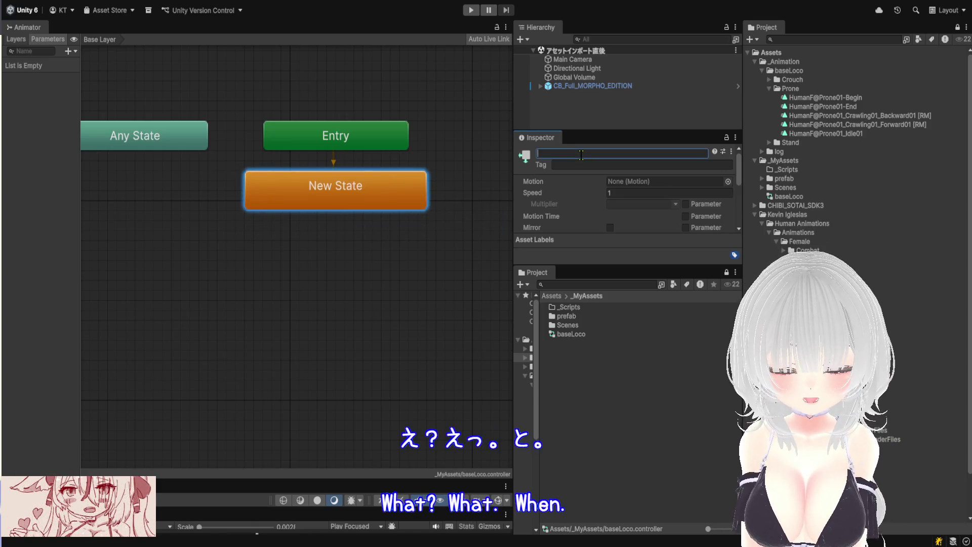
type("Empty")
key("Return")
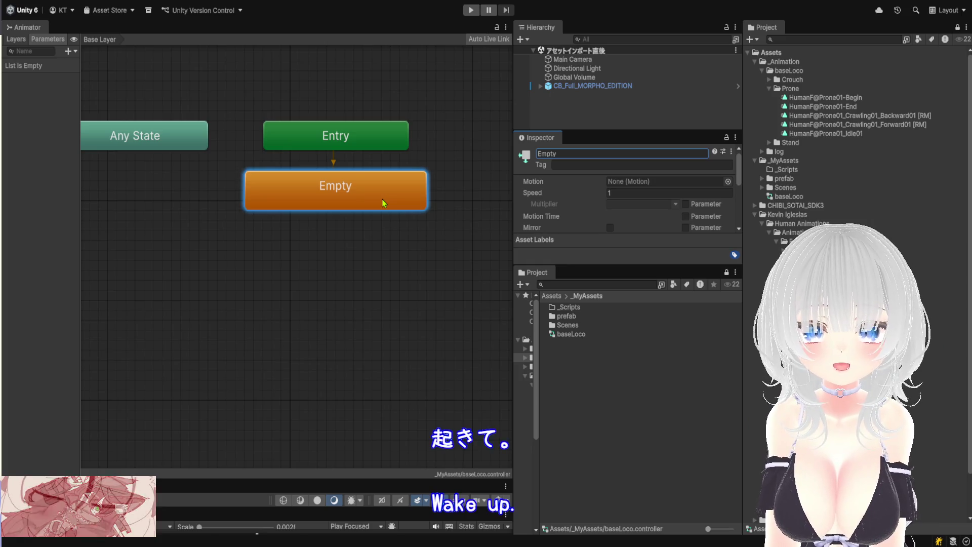
Rename the Empty state to Start.
double_click(614, 154)
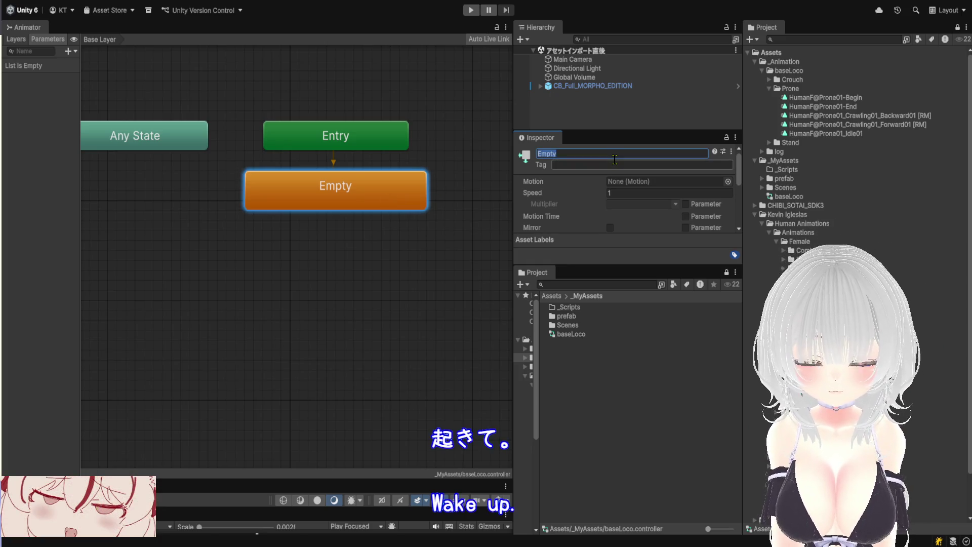
type("Start")
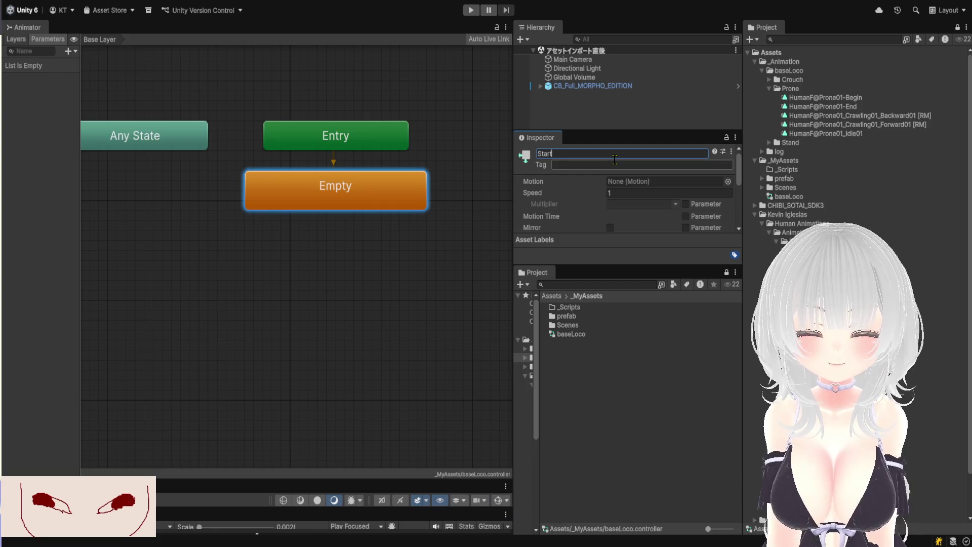
key("Return")
scroll(288, 286, "up", 2)
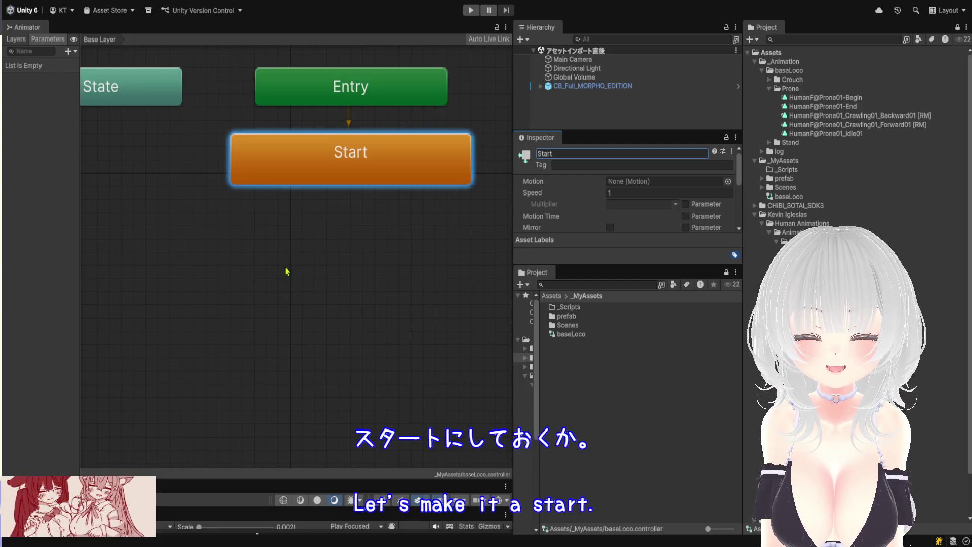
left_click_drag(513, 303, 567, 301)
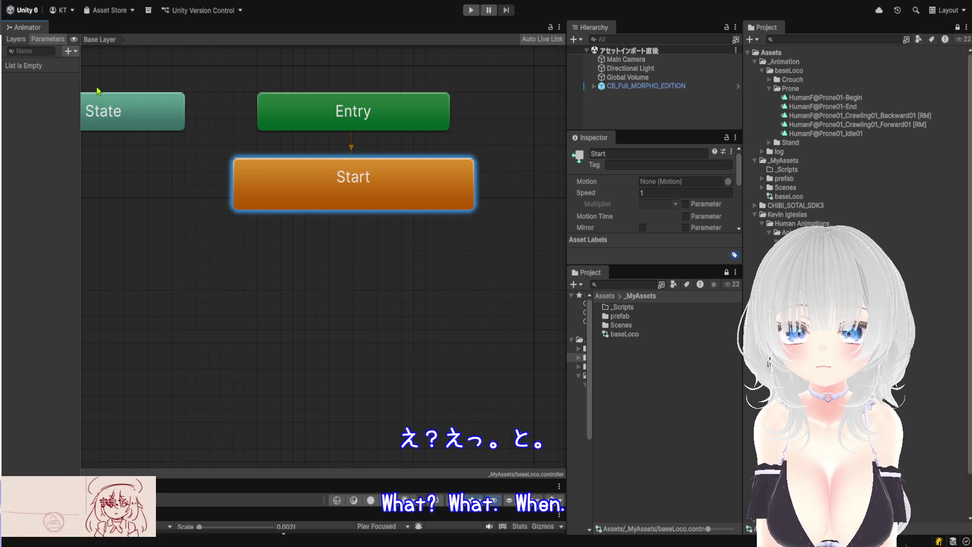
Add float parameters inputX and inputY.
left_click(99, 72)
type("input")
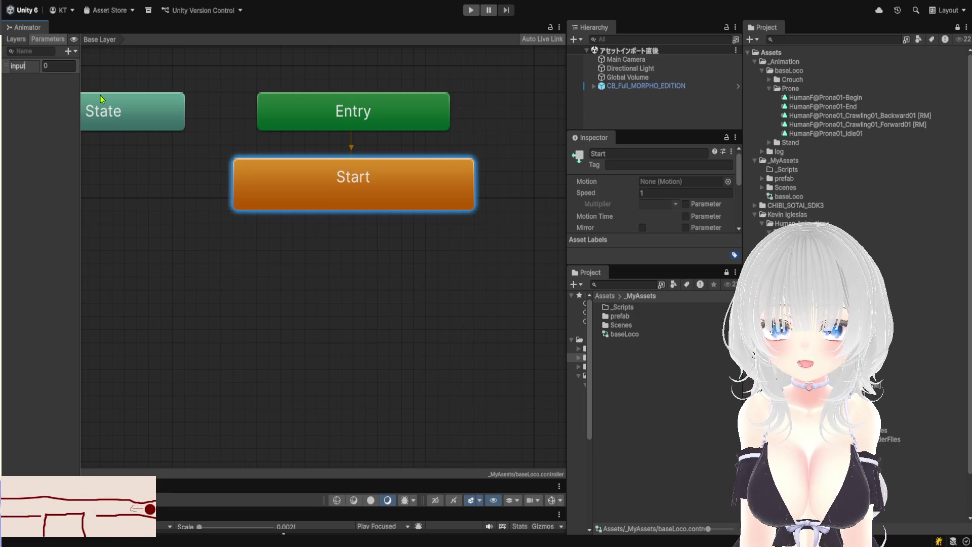
type("X")
key("Return")
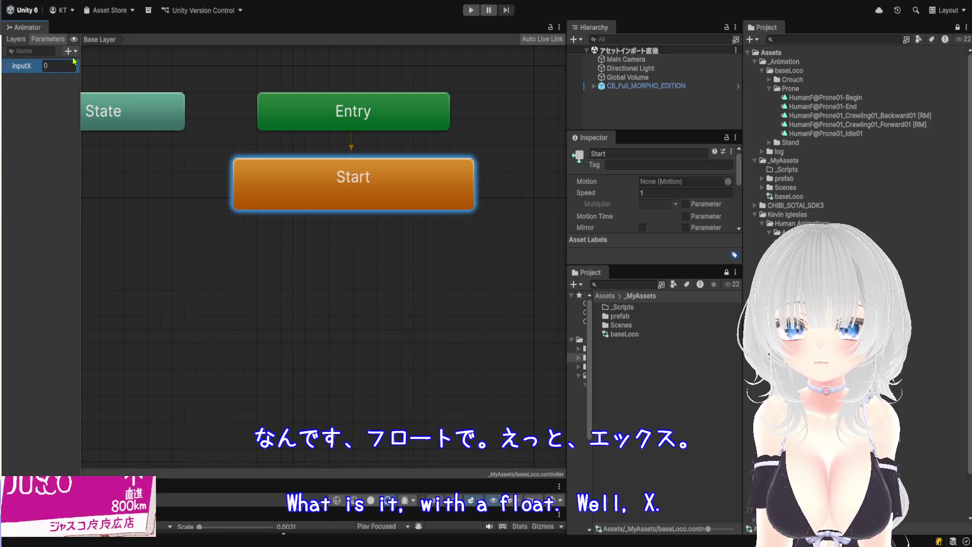
left_click(102, 72)
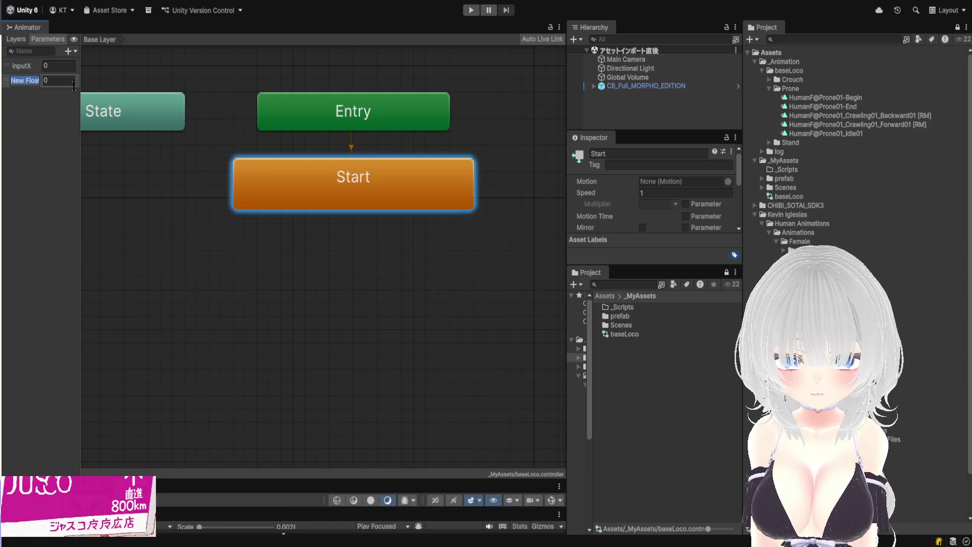
type("In")
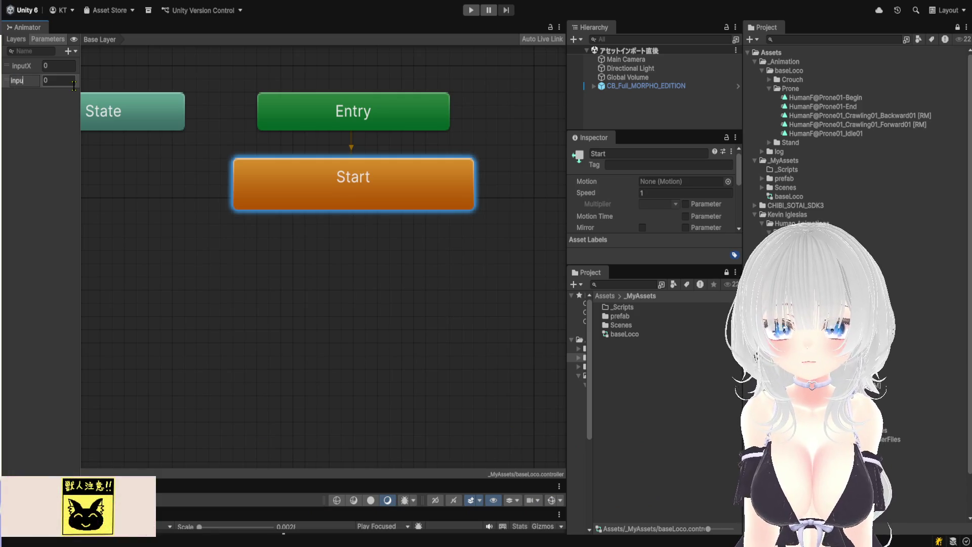
key("Return")
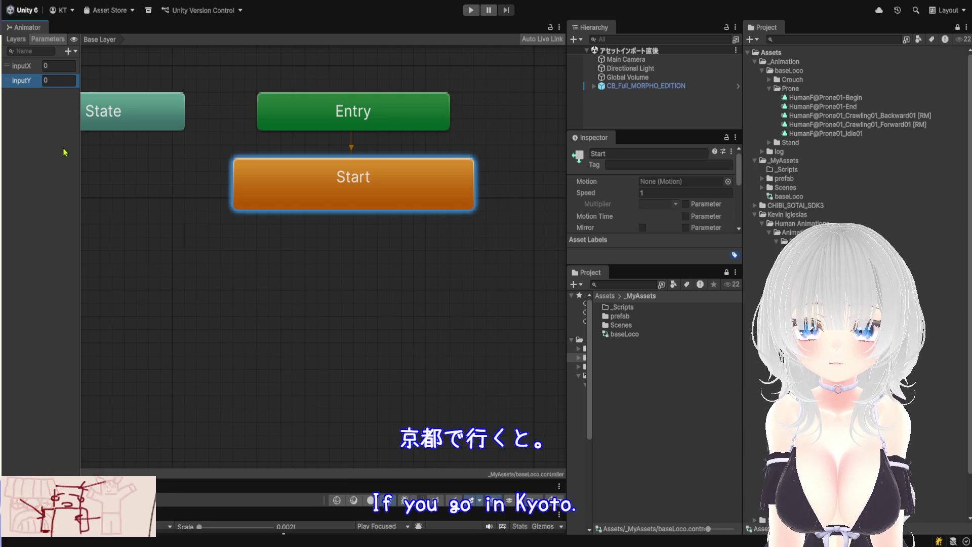
Add an Int parameter named stanceInt.
left_click(44, 128)
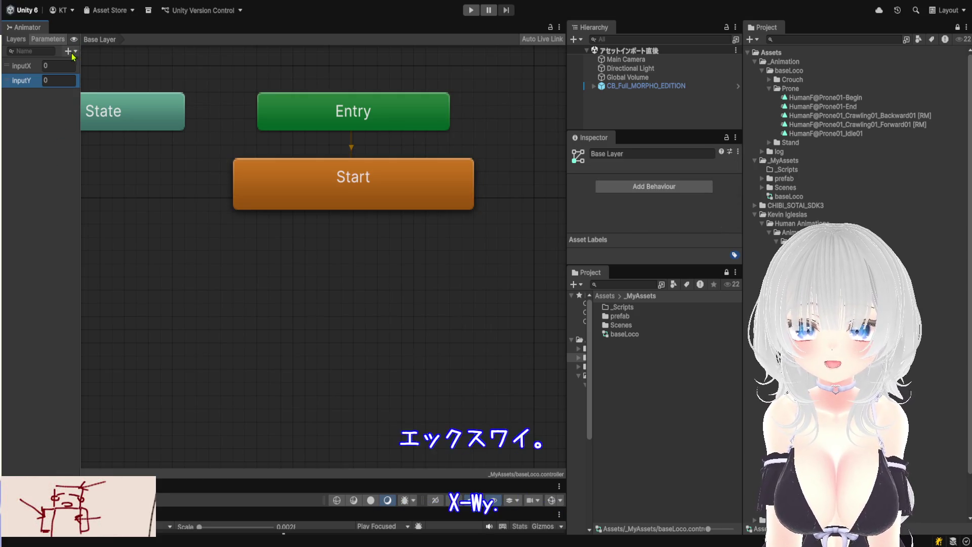
left_click(98, 83)
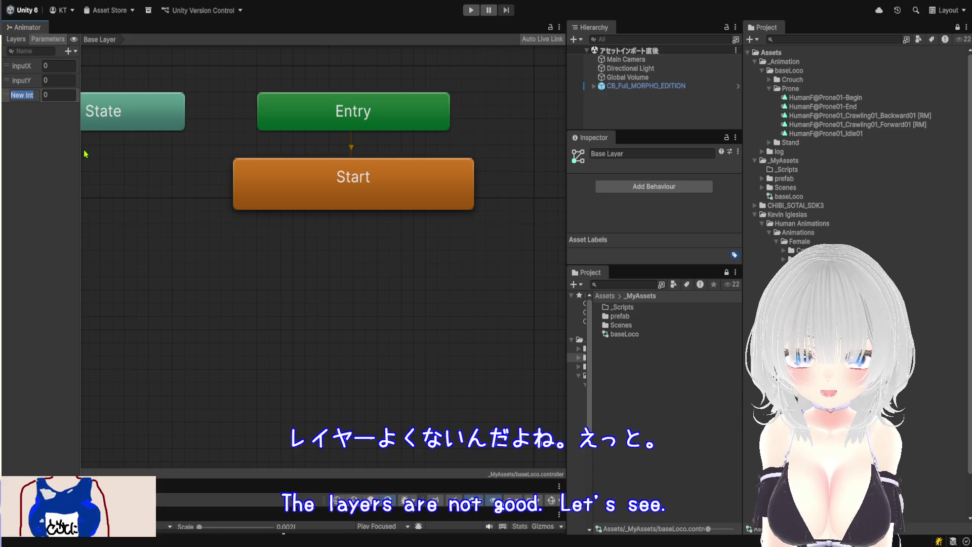
type("stance")
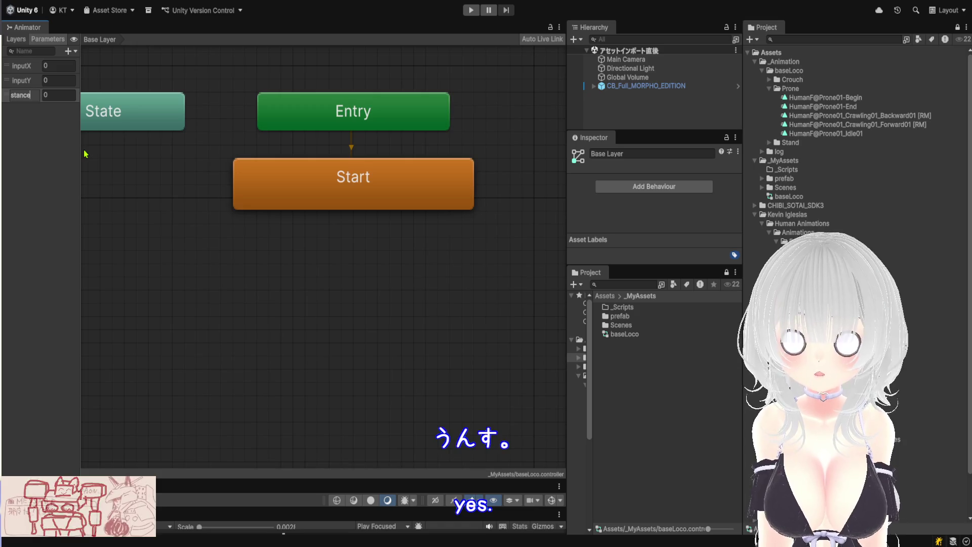
key("Return")
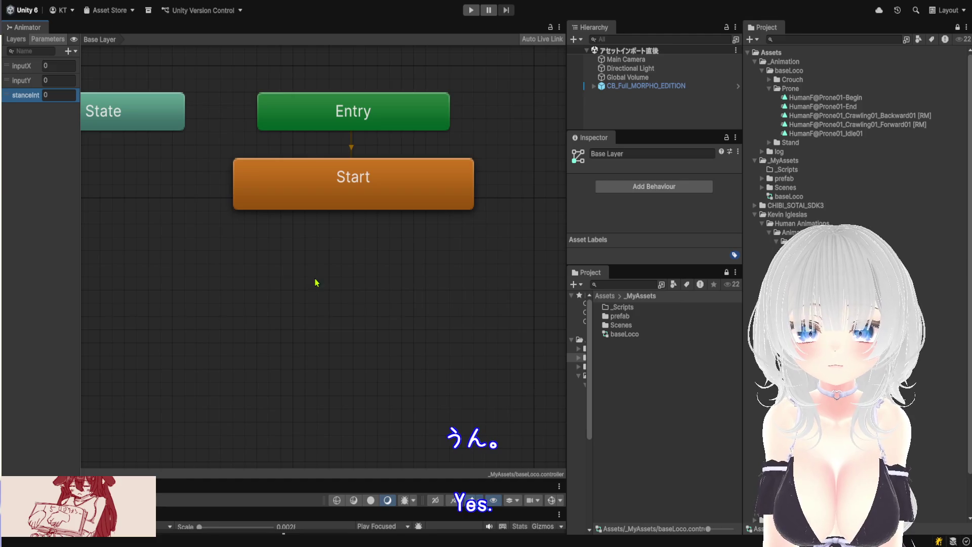
scroll(317, 281, "down", 5)
scroll(329, 262, "up", 4)
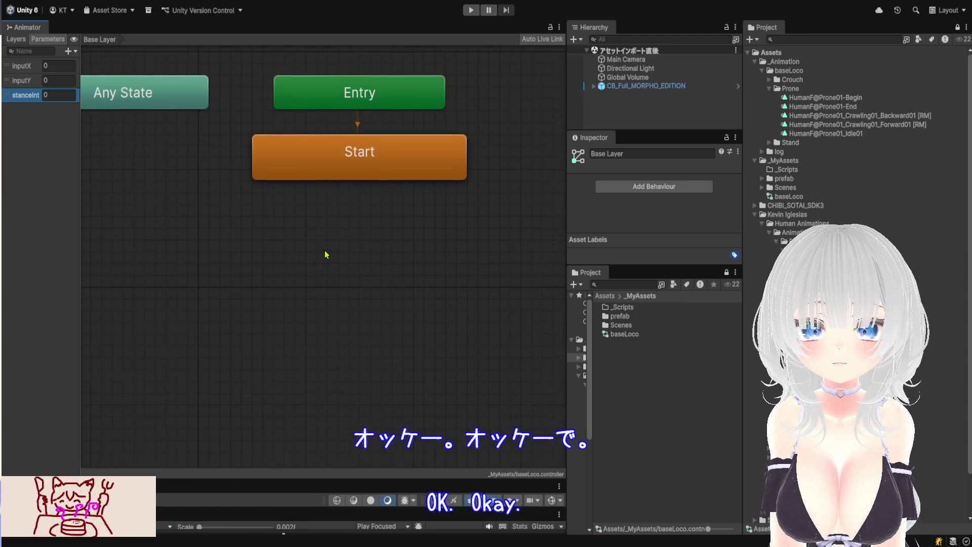
left_click_drag(327, 255, 314, 256)
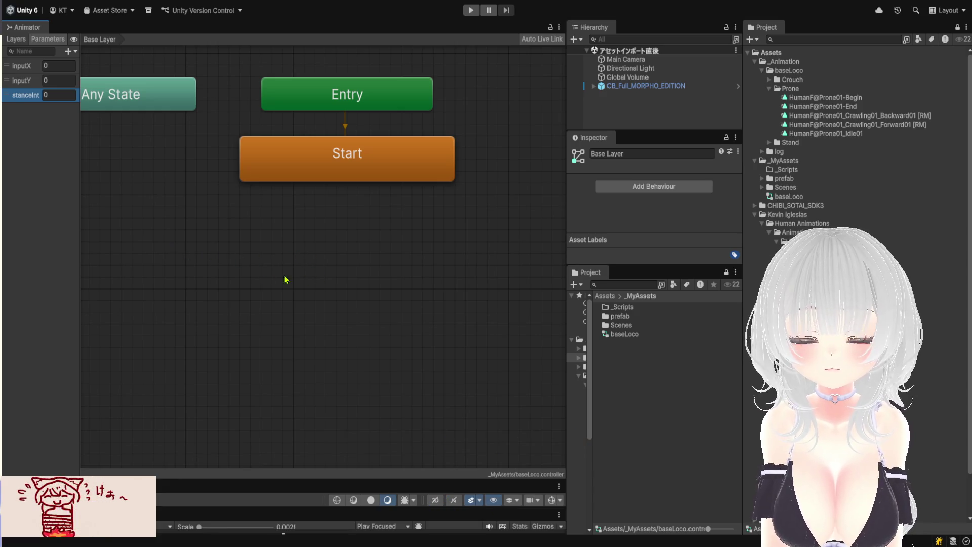
Add a sub-state machine below Any State and name it Stand.
key("ctrl+v")
left_click_drag(227, 269, 206, 265)
scroll(332, 241, "up", 1)
scroll(343, 247, "down", 1)
left_click_drag(343, 247, 367, 257)
left_click_drag(285, 289, 222, 299)
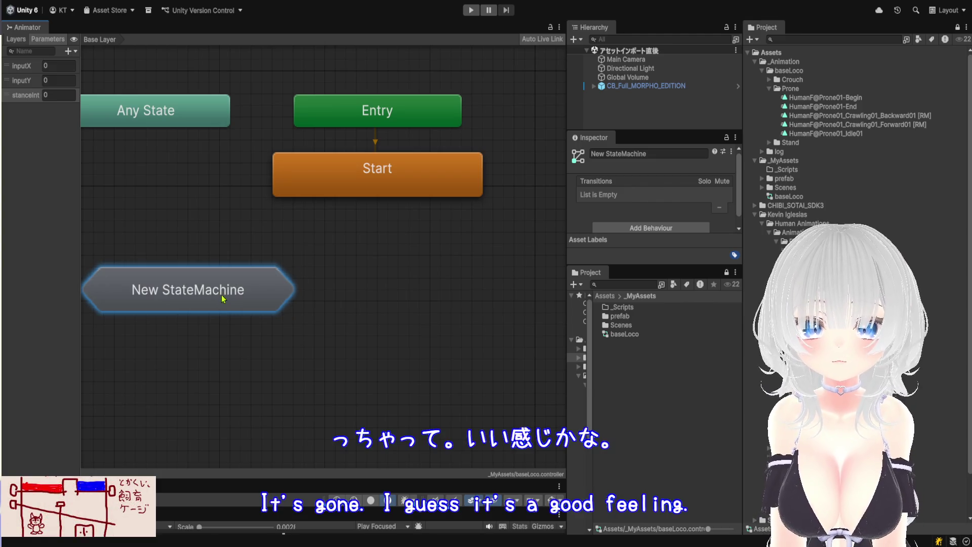
left_click(639, 154)
type("S")
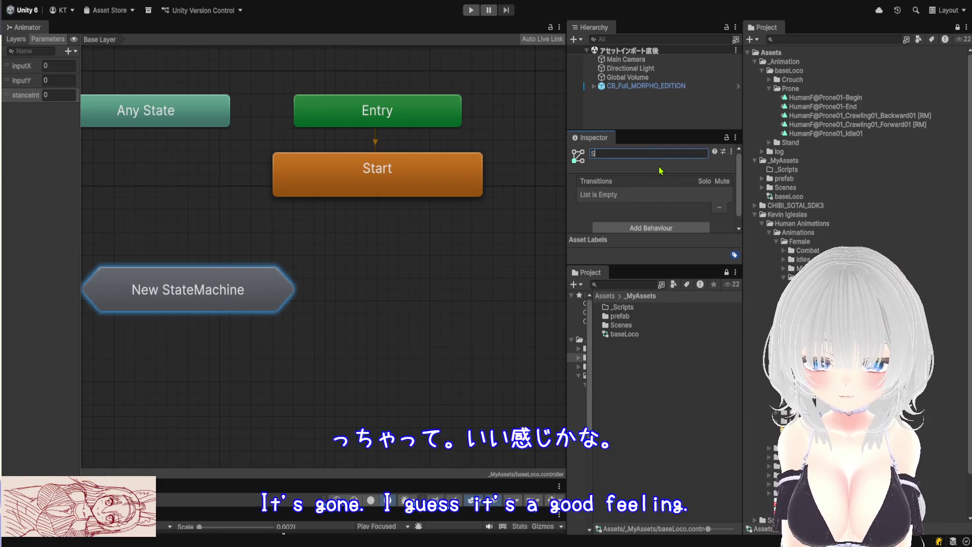
type("tand")
key("Return")
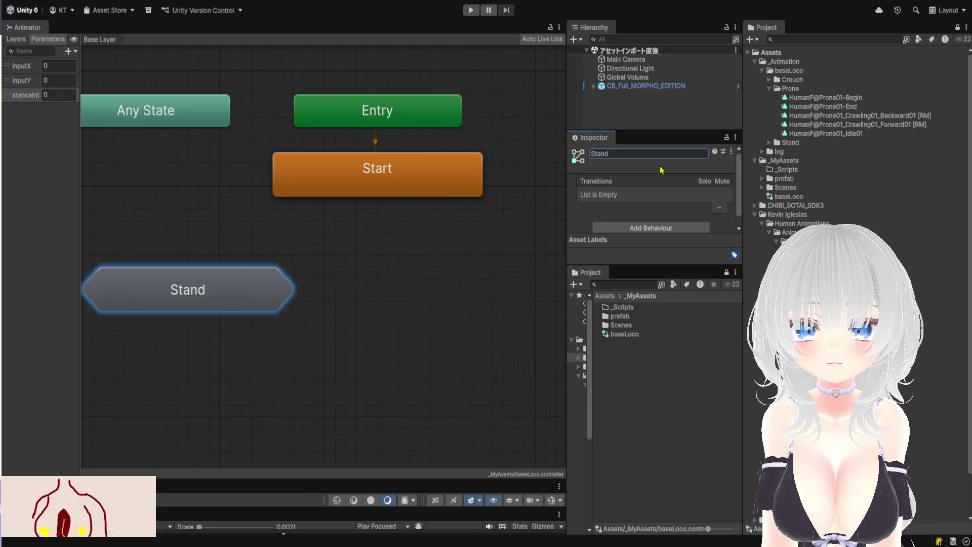
Inside Stand, add a blend tree state named Loco below Entry and open it.
double_click(204, 302)
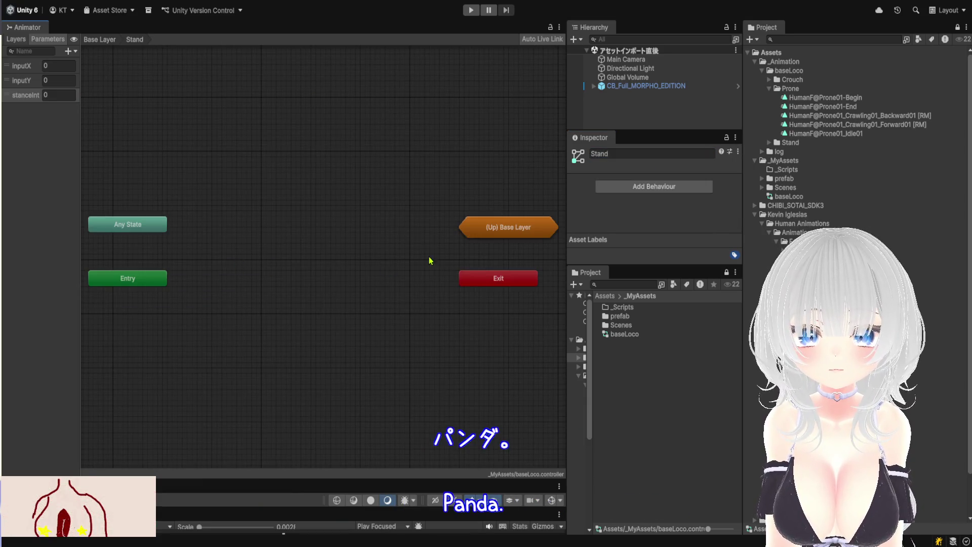
left_click_drag(145, 284, 324, 233)
scroll(301, 310, "up", 1)
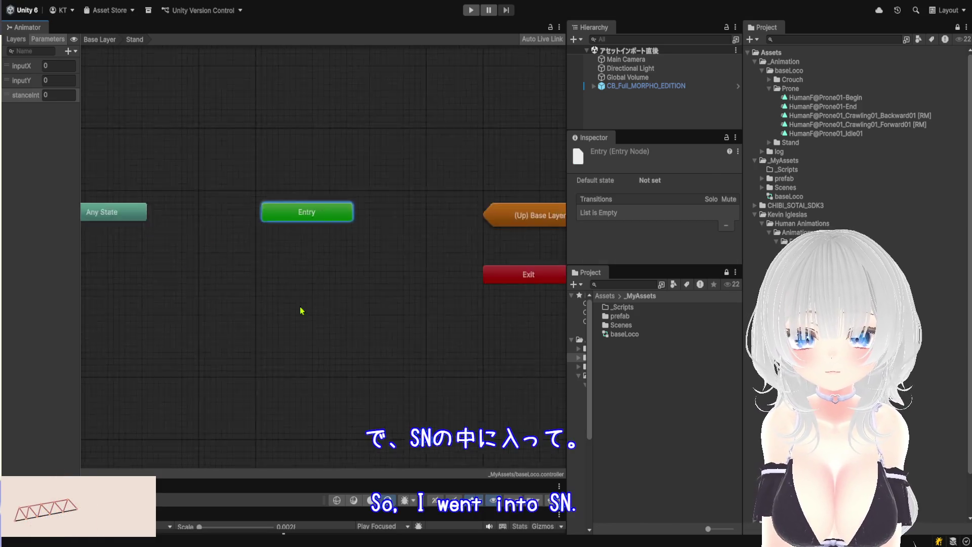
scroll(301, 310, "up", 2)
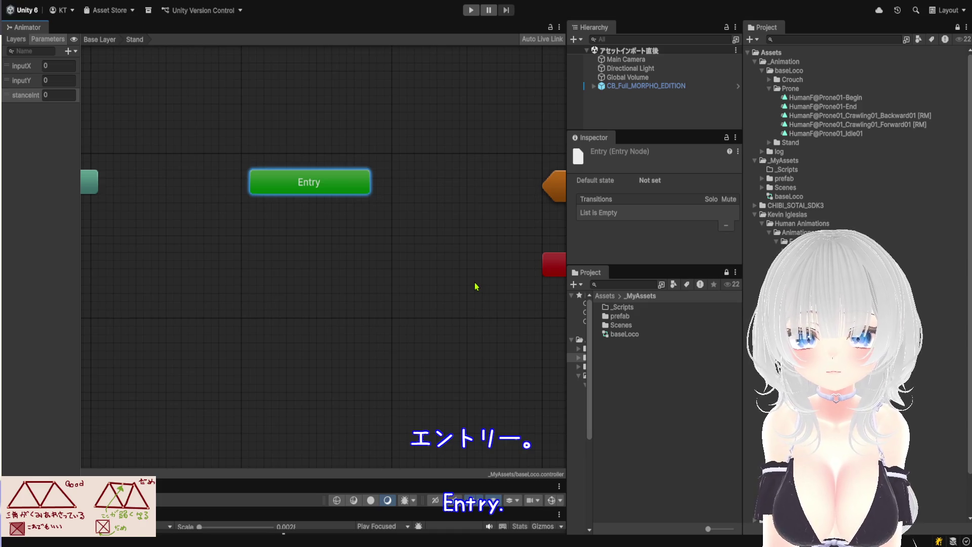
left_click_drag(367, 273, 319, 259)
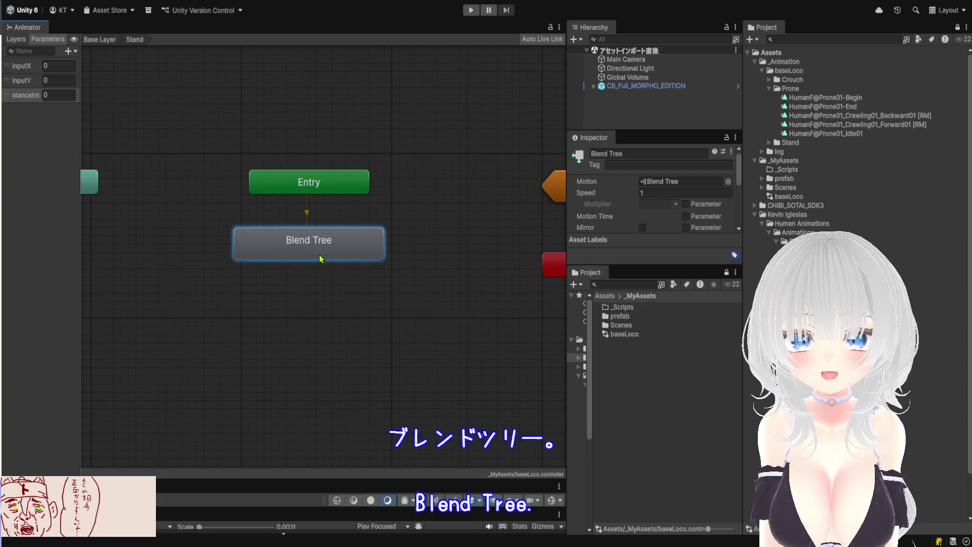
left_click(647, 153)
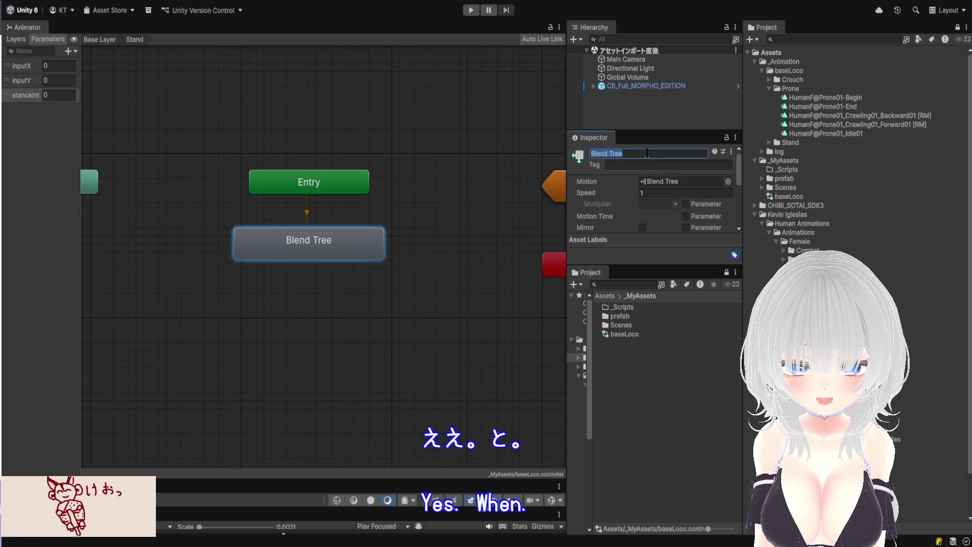
key("BackSpace")
type("Loco")
key("Return")
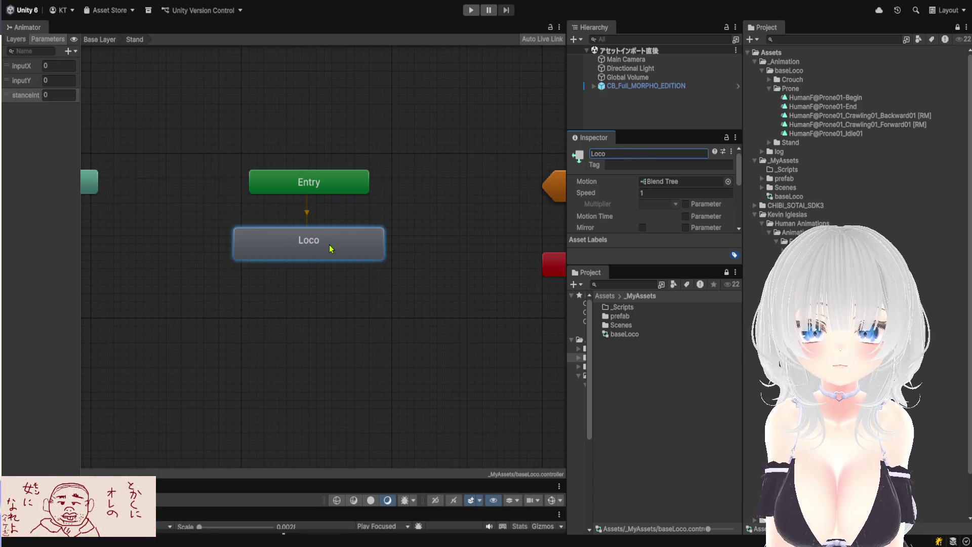
double_click(373, 250)
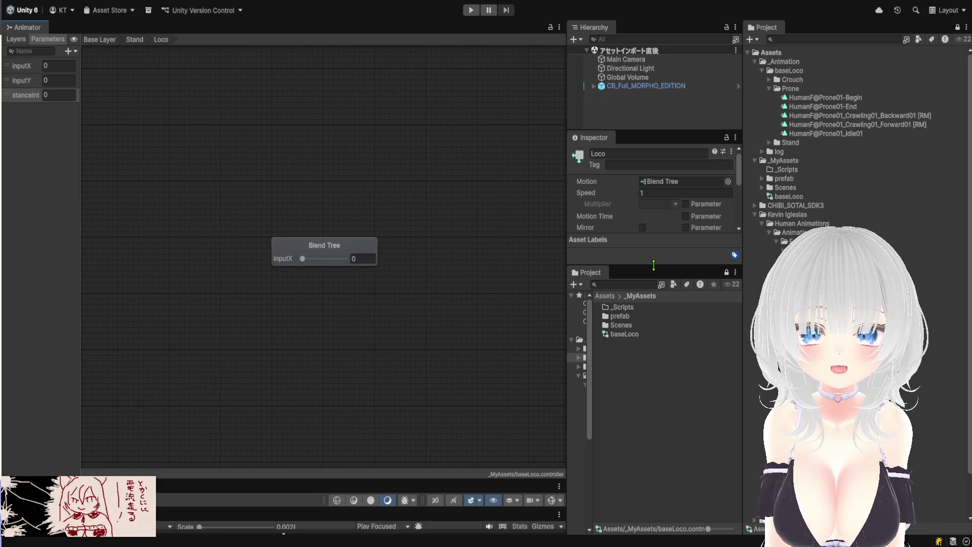
Set the Loco blend tree to 2D Freeform Directional on inputX/inputY and add one empty motion field.
left_click_drag(653, 265, 653, 432)
left_click(676, 182)
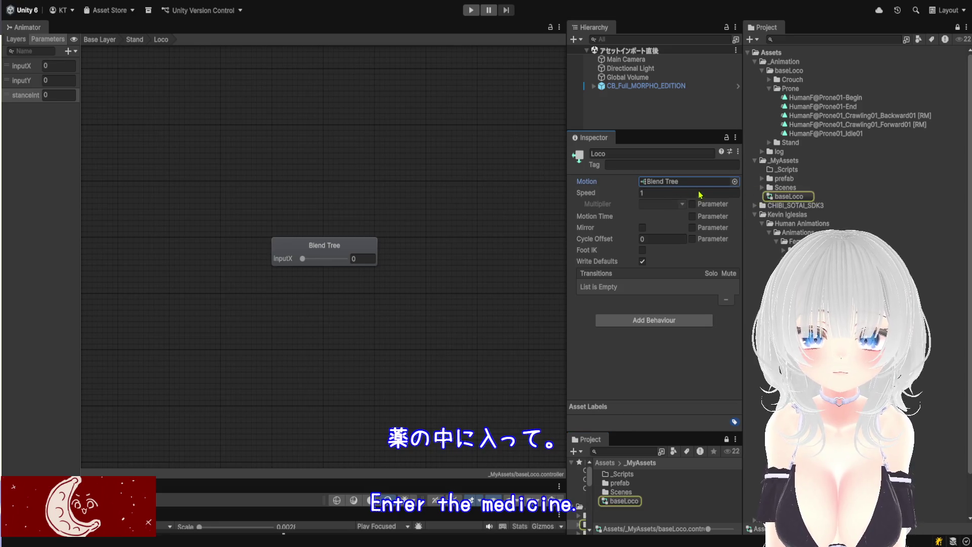
left_click(330, 256)
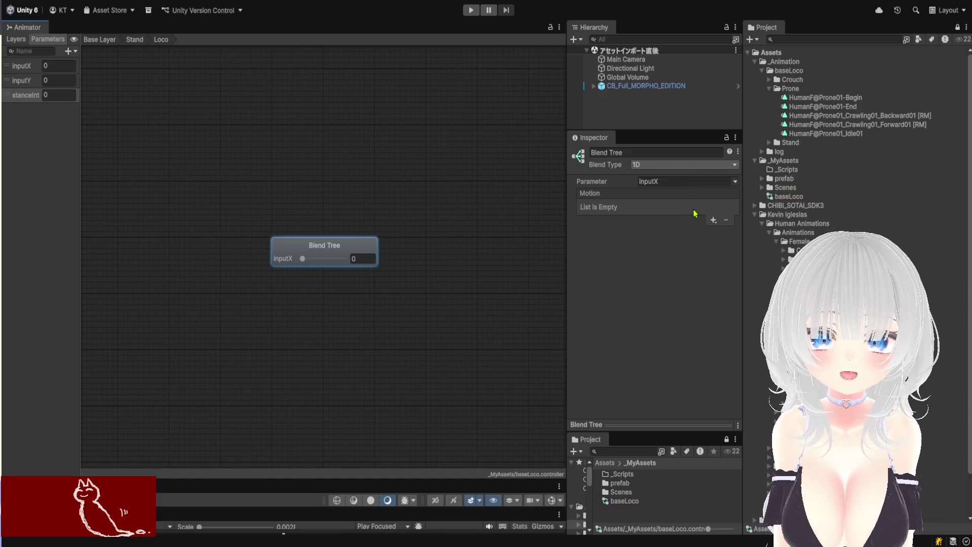
left_click(721, 207)
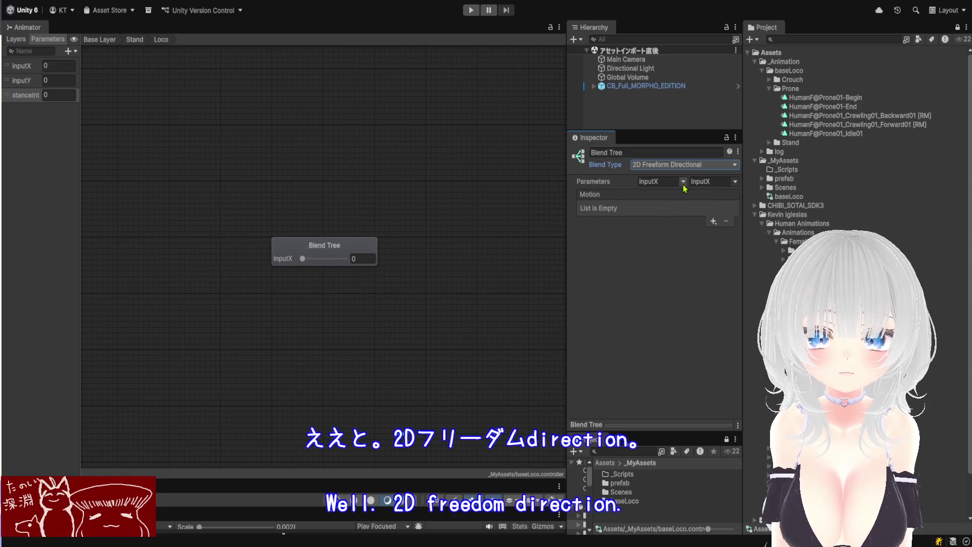
left_click(747, 208)
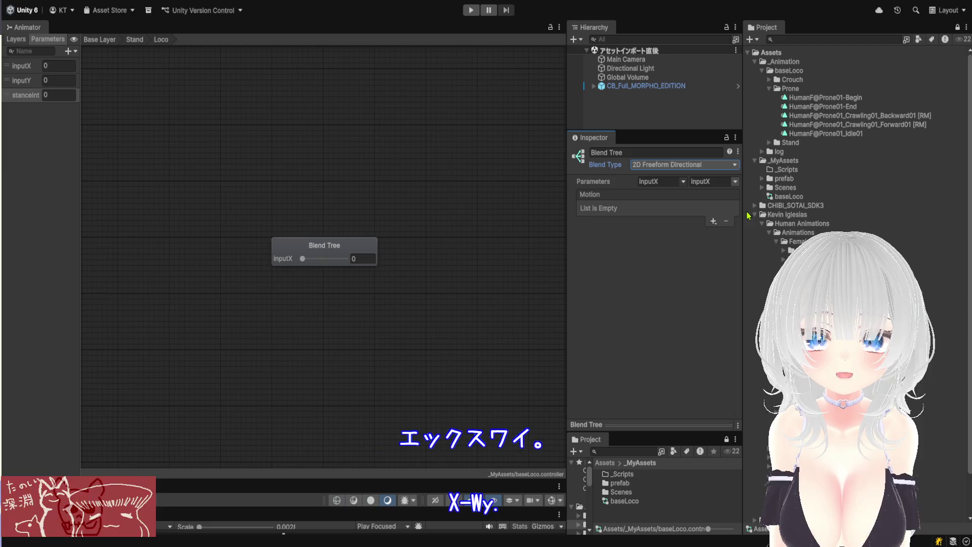
left_click(759, 269)
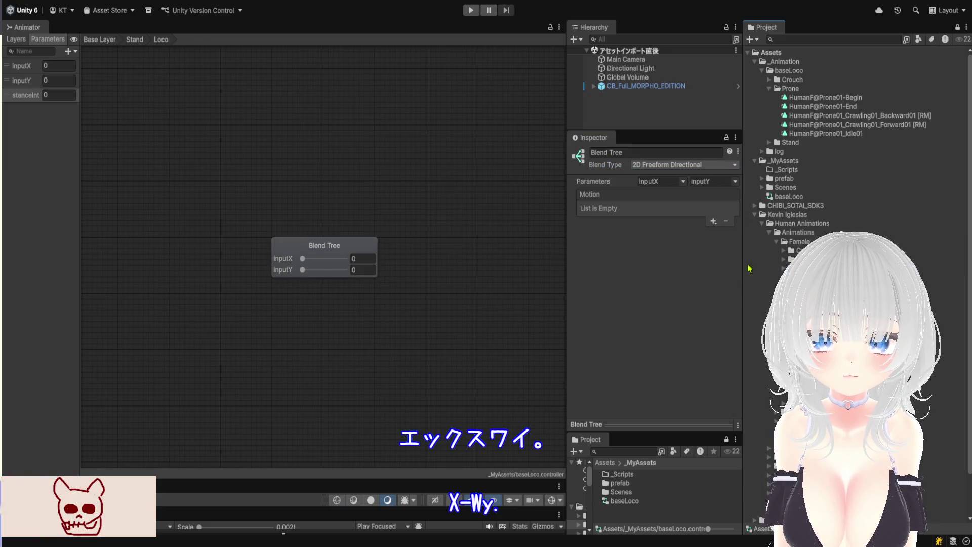
left_click(713, 222)
left_click(724, 231)
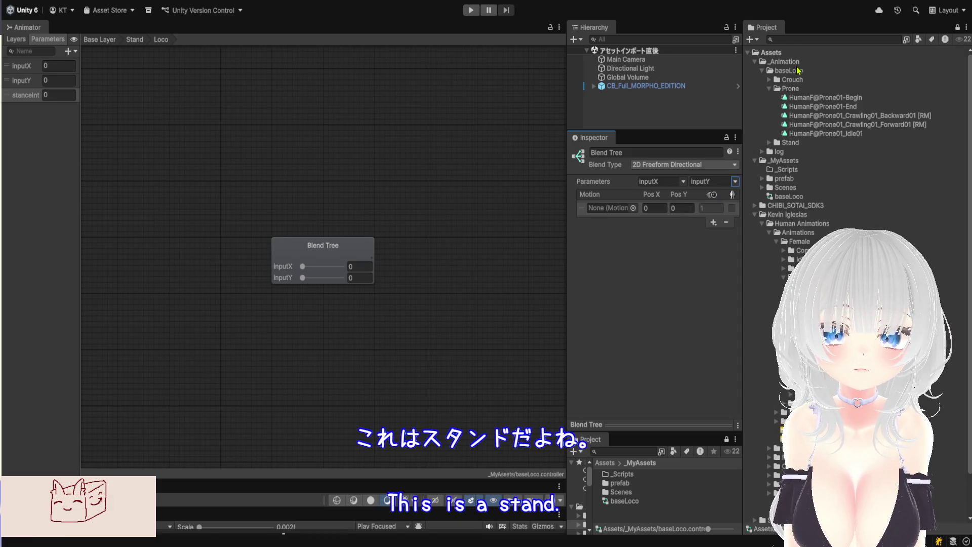
Assign HumanF@Idle01 from the Stand folder as the first blend motion.
left_click(770, 142)
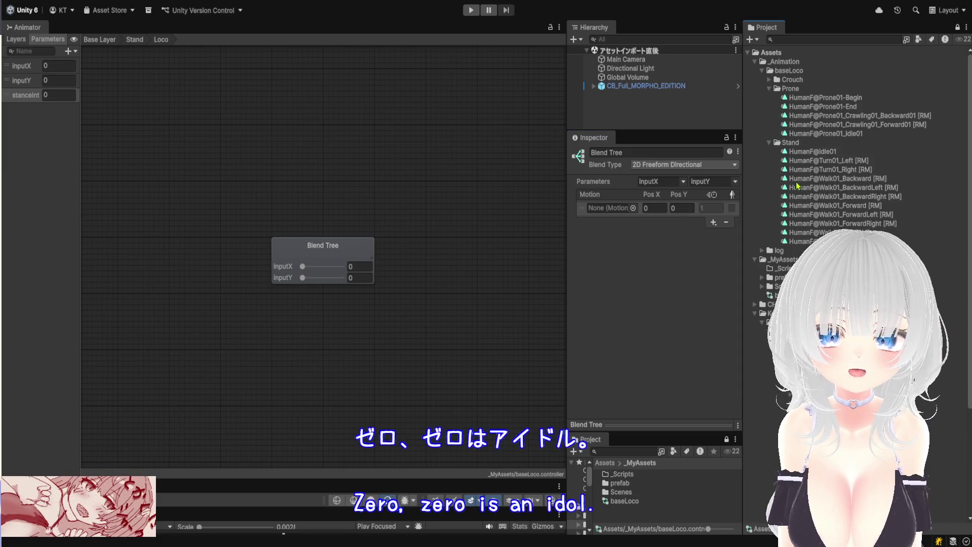
left_click_drag(822, 154, 615, 208)
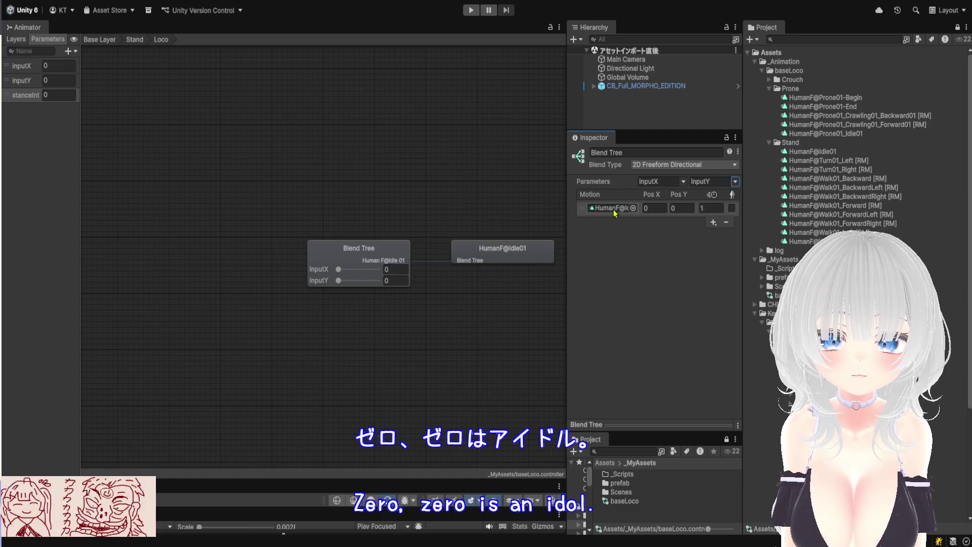
scroll(393, 336, "up", 5)
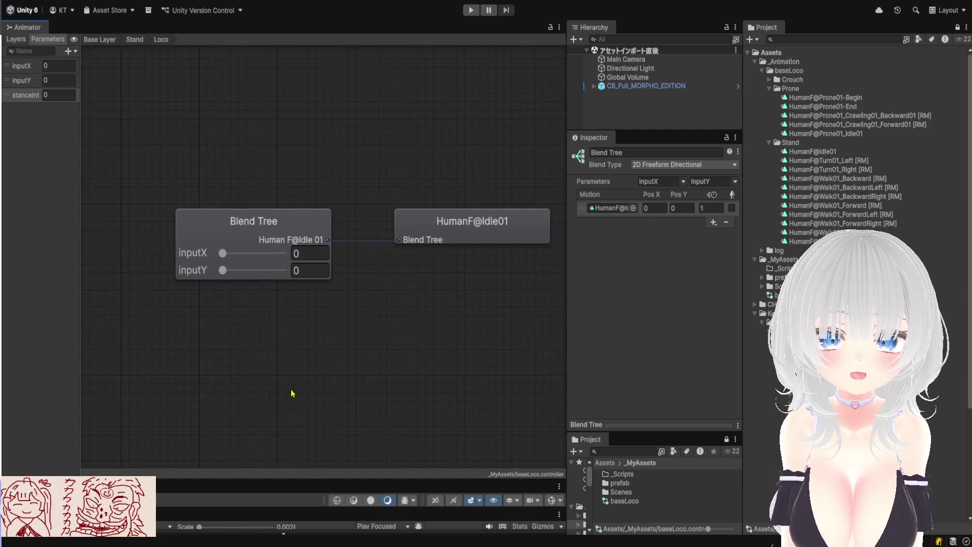
Add a second motion slot positioned at Pos X -1.
left_click(713, 229)
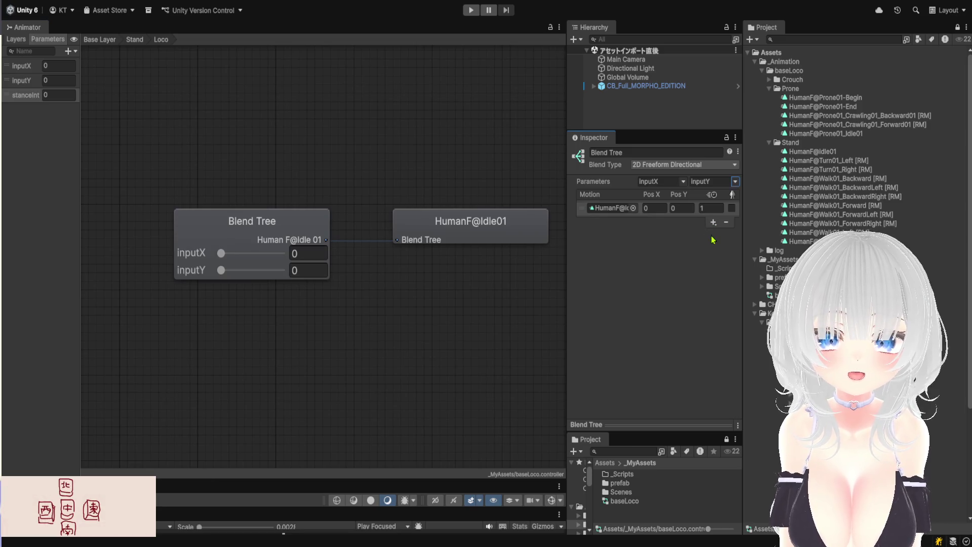
left_click(738, 243)
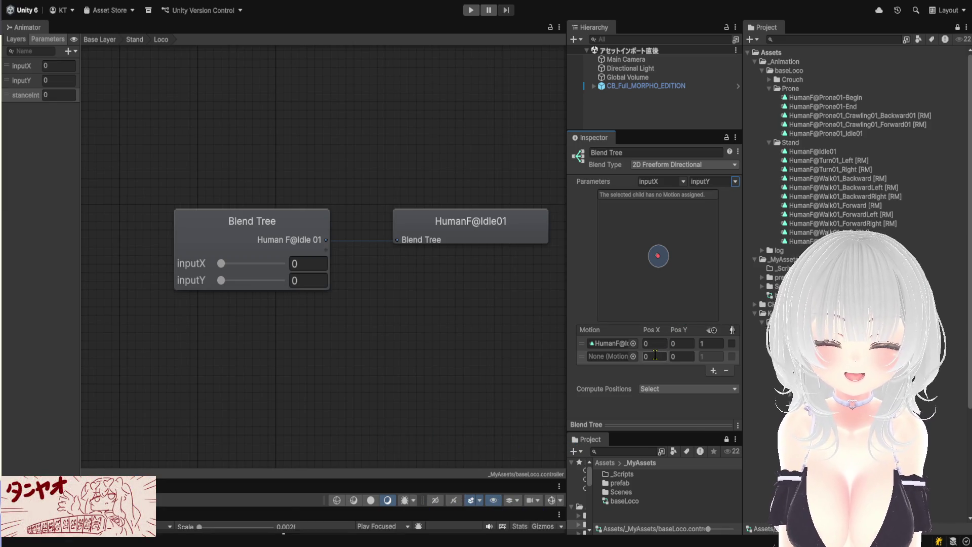
left_click(656, 356)
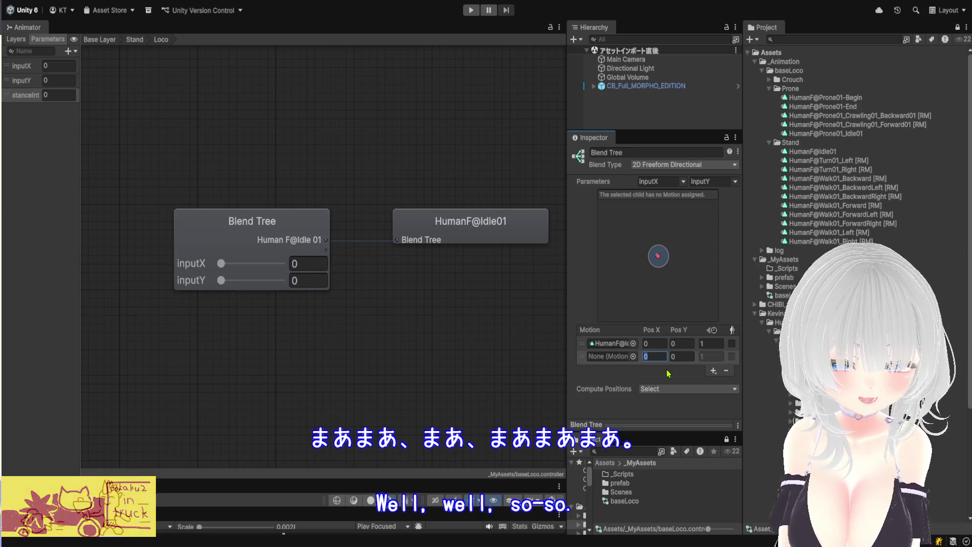
type("-1")
key("Return")
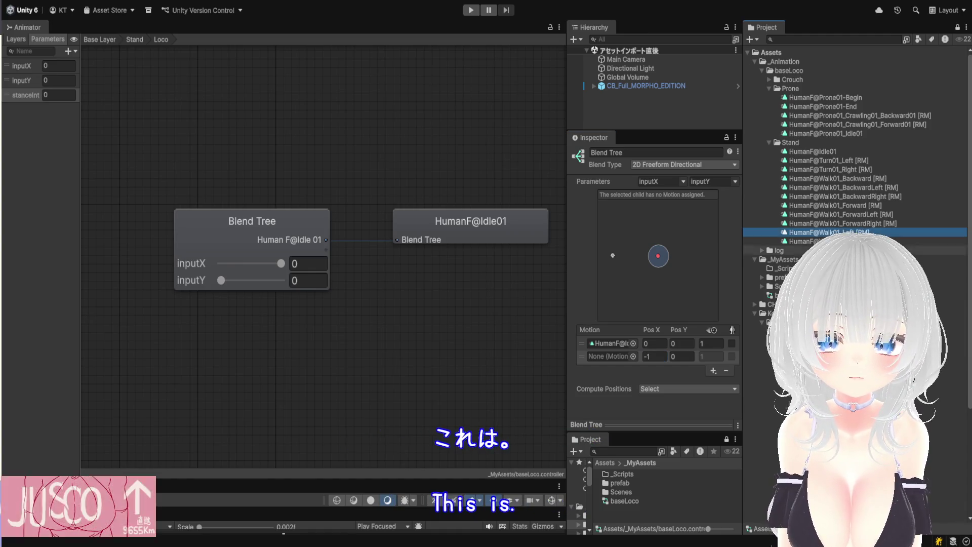
Assign HumanF@Walk01_Left at (-1,0) and add Walk01_ForwardLeft at (-1,1).
left_click_drag(615, 351, 612, 356)
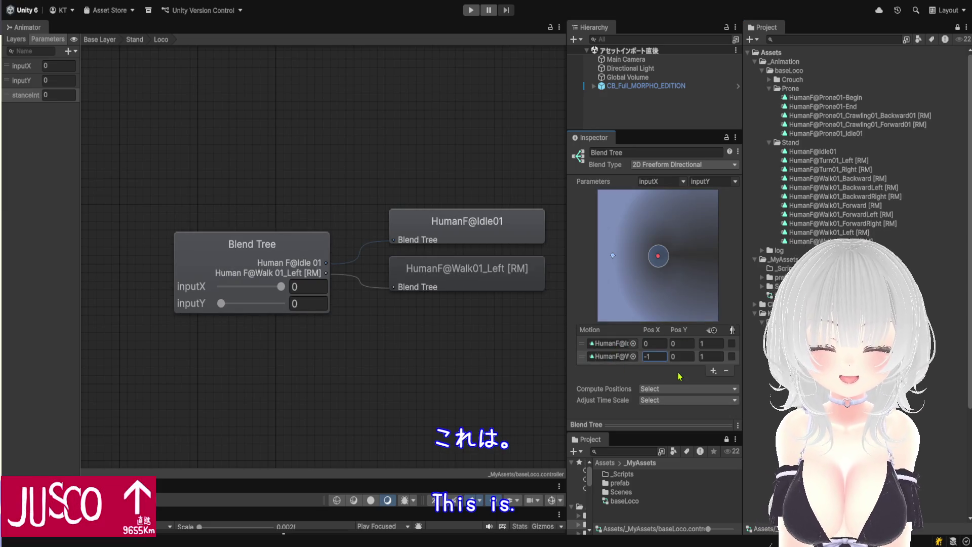
left_click(713, 373)
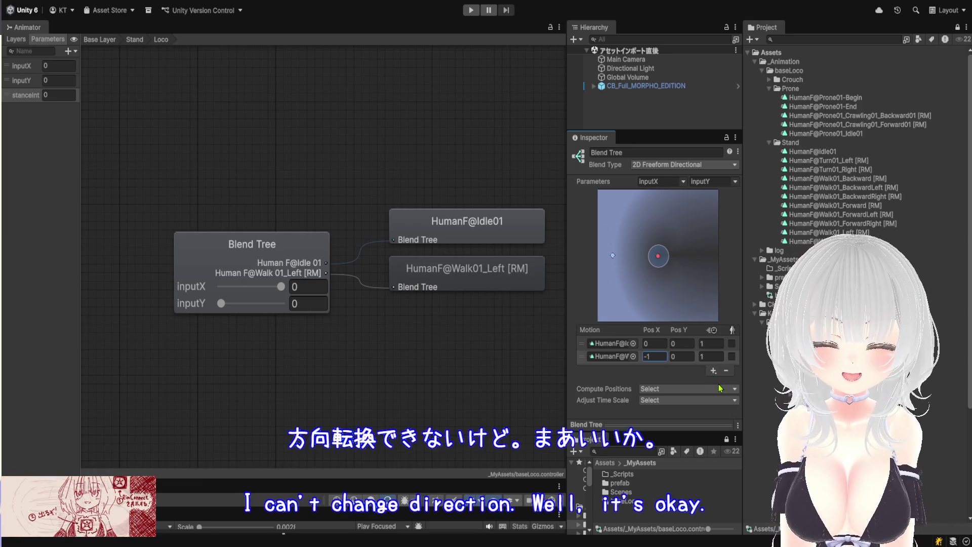
left_click(729, 383)
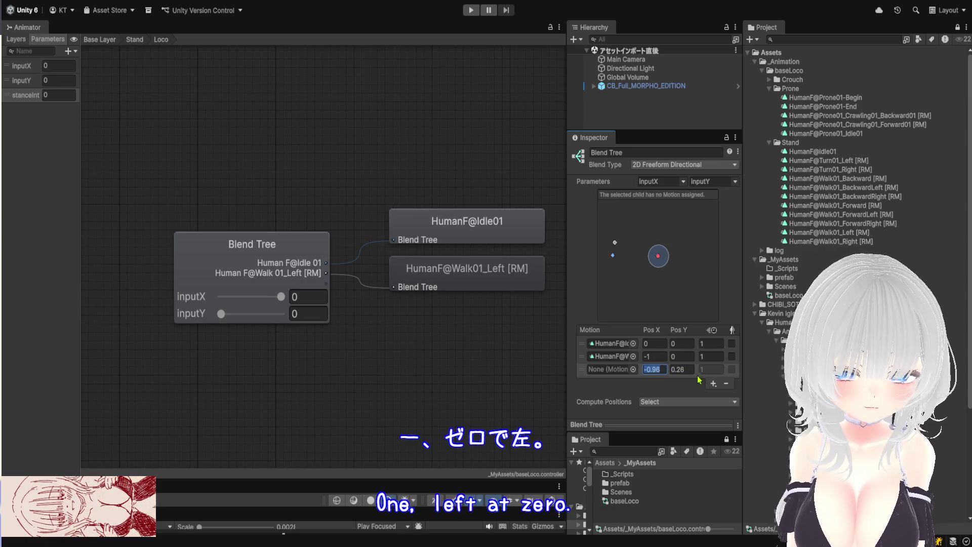
type("-1")
left_click(688, 370)
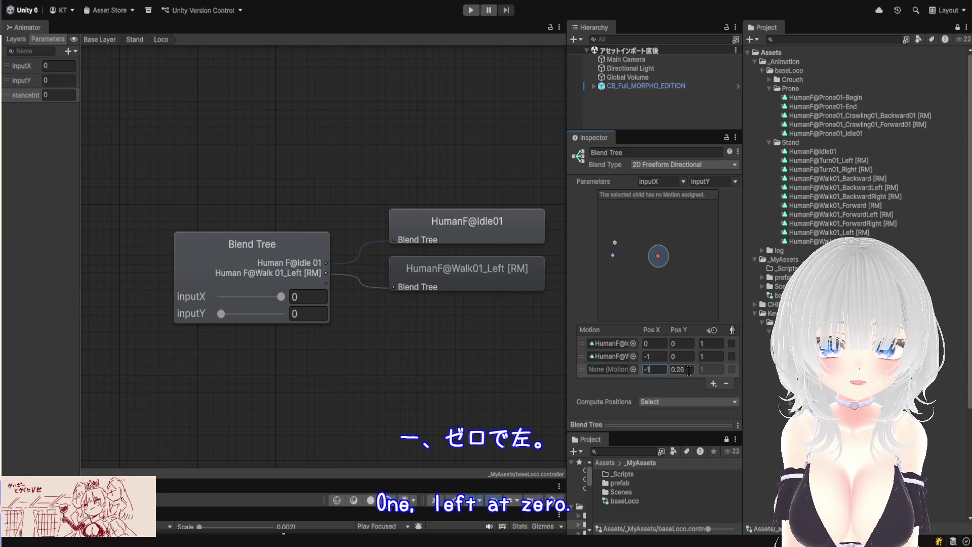
type("1")
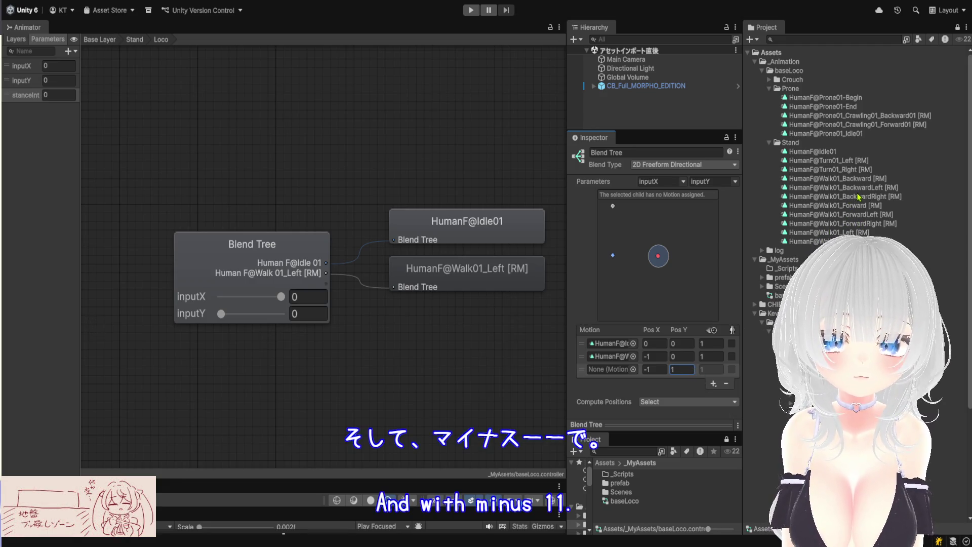
left_click_drag(851, 214, 604, 368)
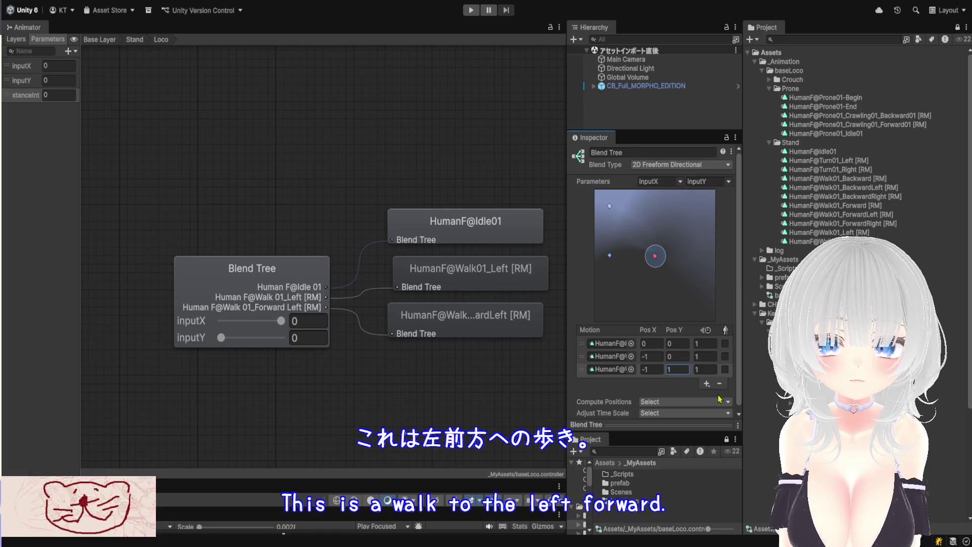
Add a fourth motion at (0,1) holding HumanF@Walk01_Forward [RM].
left_click(706, 383)
left_click(651, 383)
type("0")
key("Tab")
type("1")
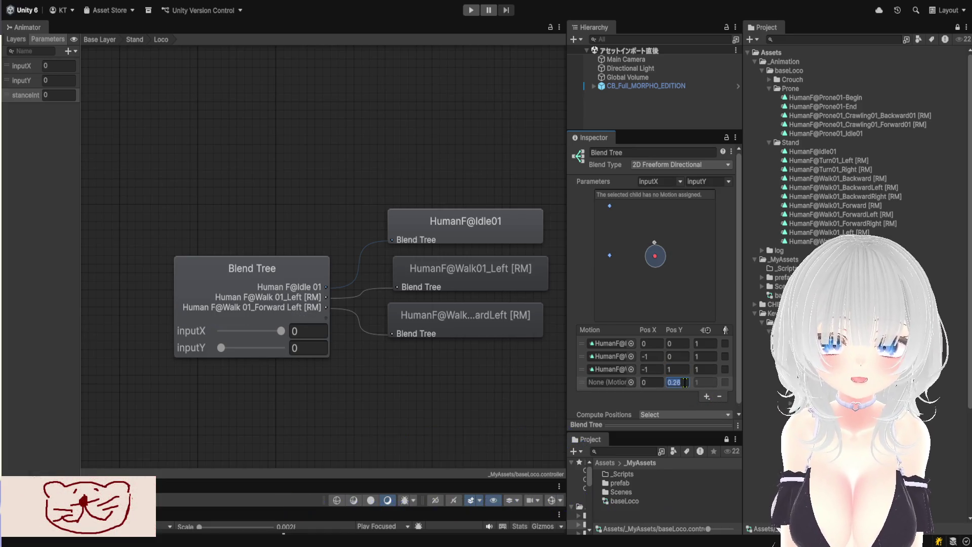
mouse_move(836, 205)
left_mouse_down()
mouse_move(790, 207)
mouse_move(628, 384)
left_mouse_up()
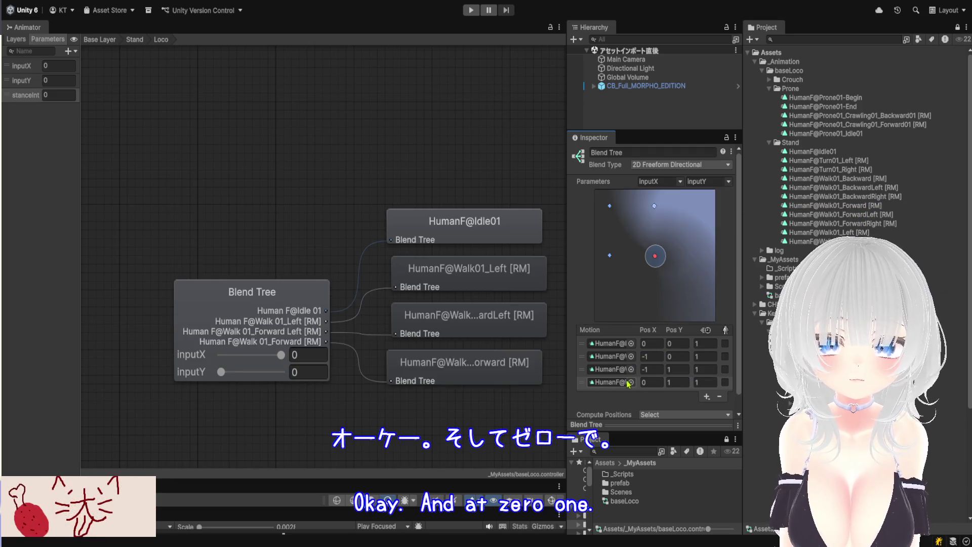
Add a fifth motion at (1,1) with the forward-right walk clip.
scroll(668, 384, "down", 1)
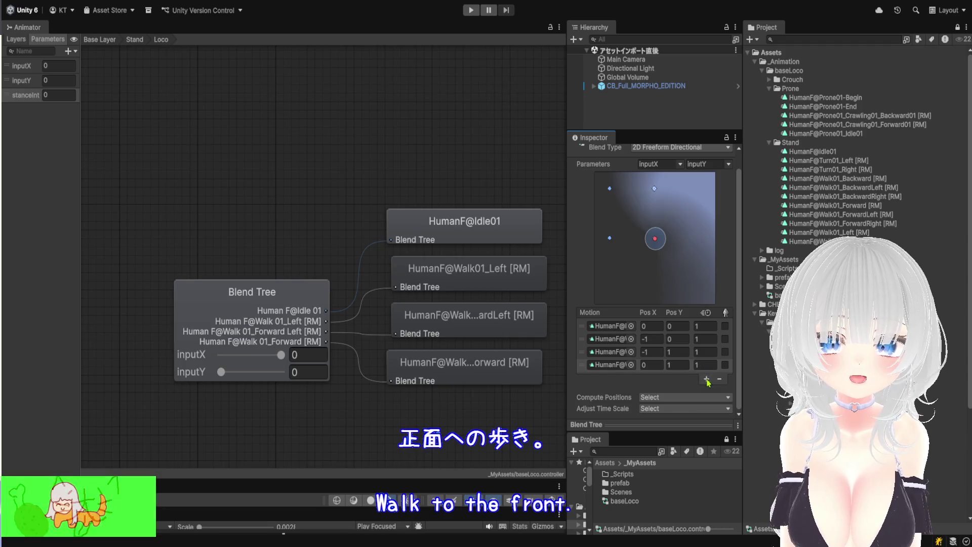
left_click(719, 397)
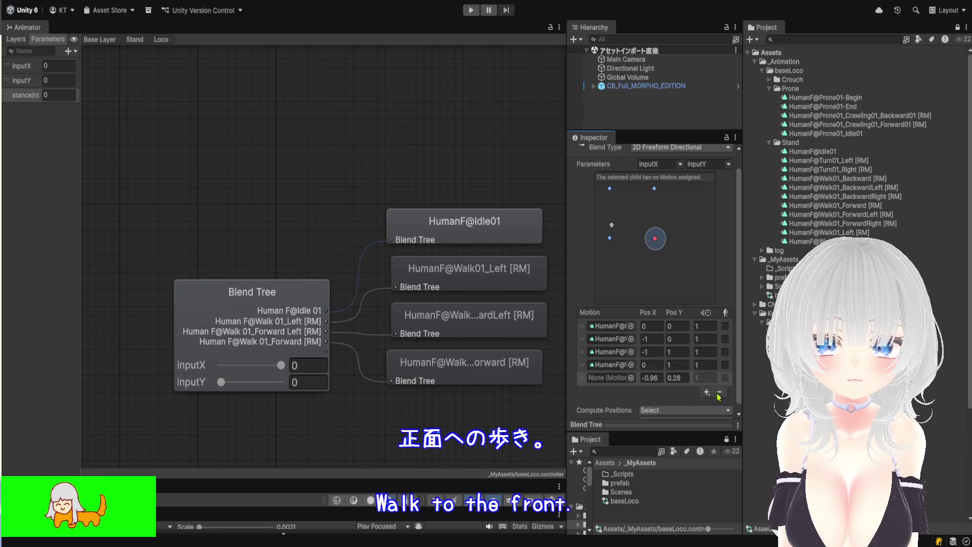
left_click(655, 379)
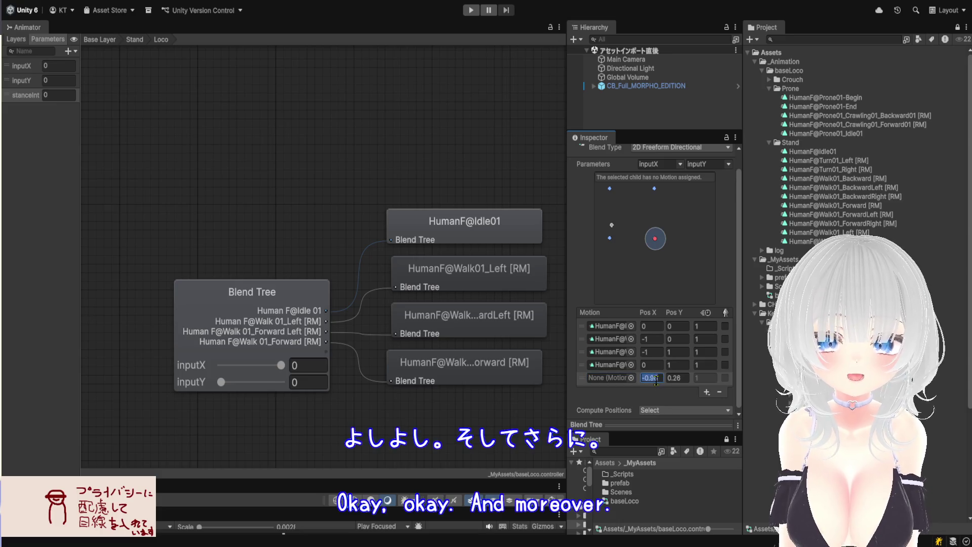
type("1")
left_click(675, 381)
type("1")
key("Return")
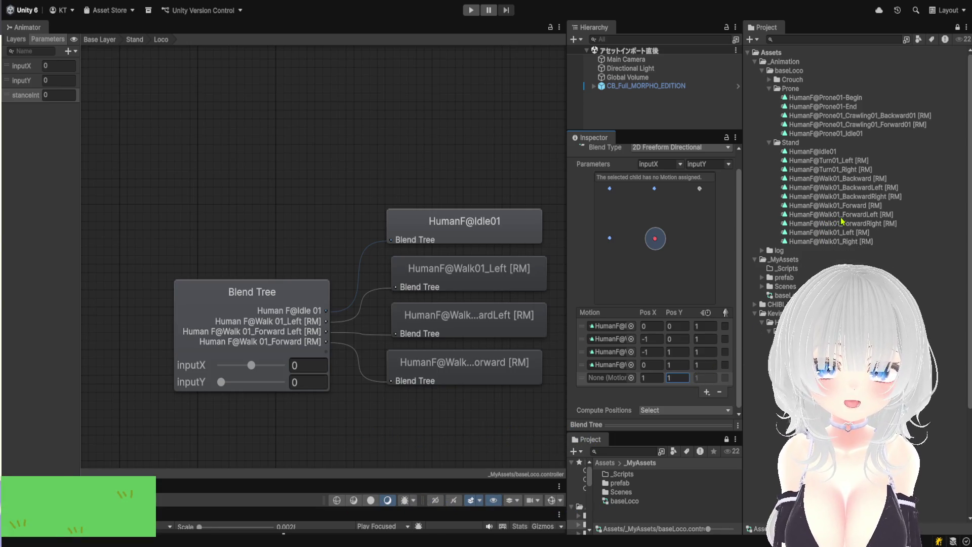
left_click_drag(842, 223, 613, 378)
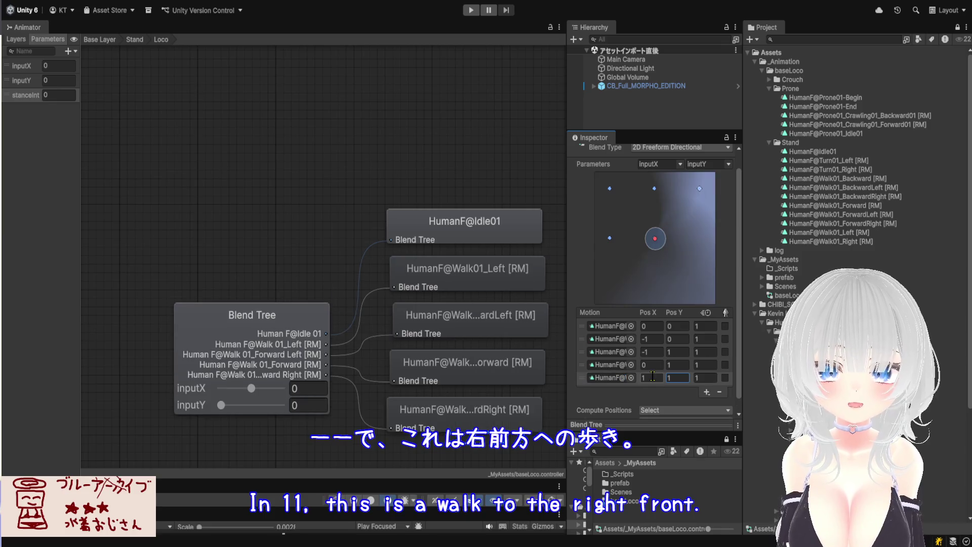
Add a sixth motion at (1,0) holding HumanF@Walk01_Right [RM].
left_click(707, 392)
left_click(653, 390)
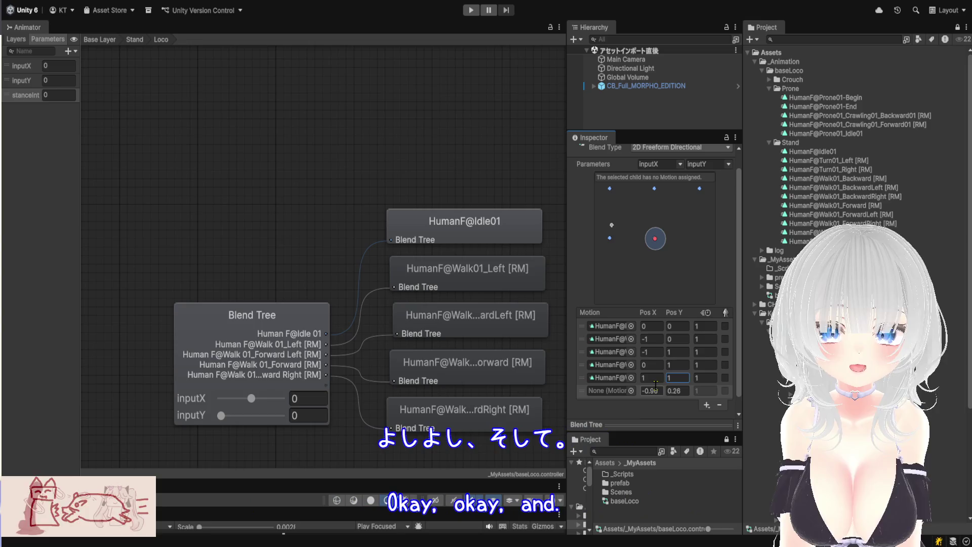
type("1")
key("Tab")
type("0")
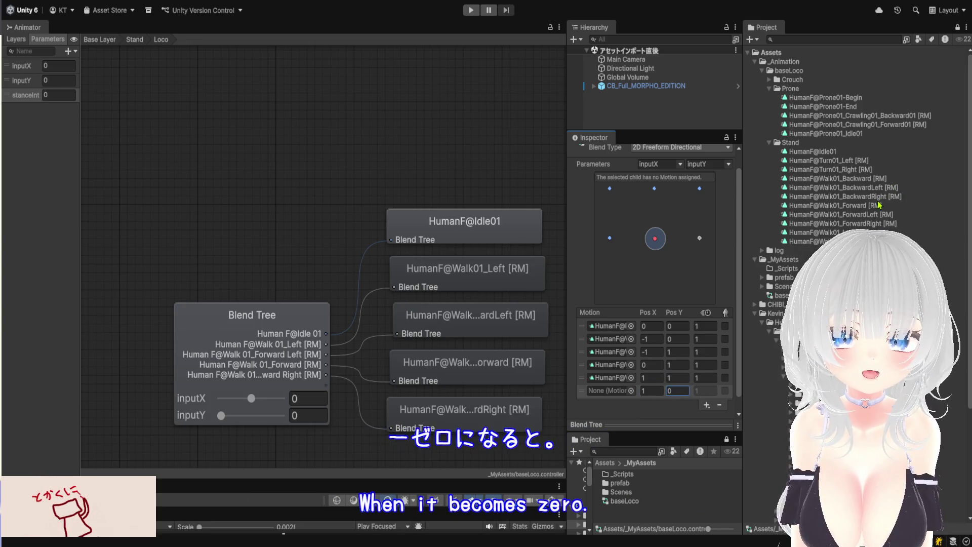
mouse_move(805, 241)
left_mouse_down()
mouse_move(610, 381)
mouse_move(612, 391)
left_mouse_up()
Add a seventh motion at (1,-1) with the Walk01_BackwardRight clip.
scroll(669, 387, "down", 1)
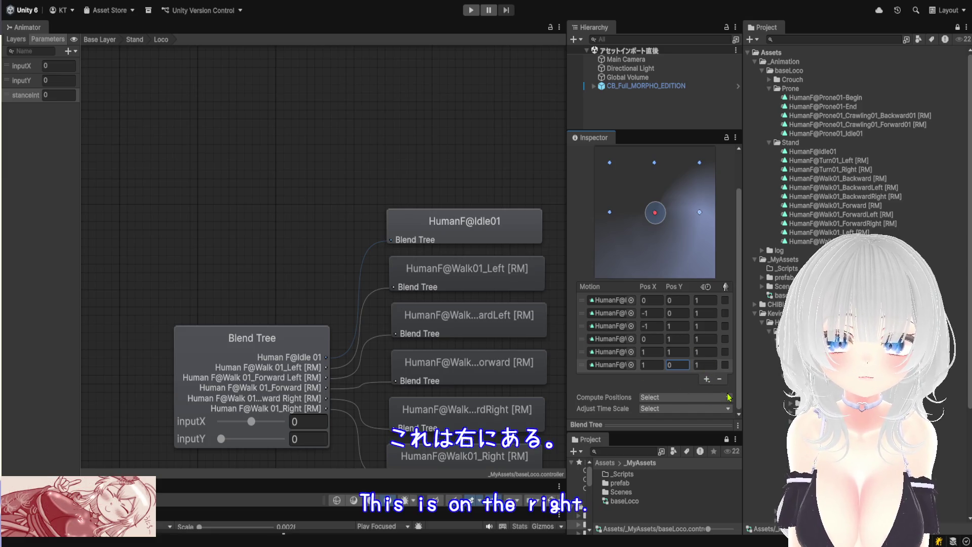
left_click(707, 379)
left_click(729, 390)
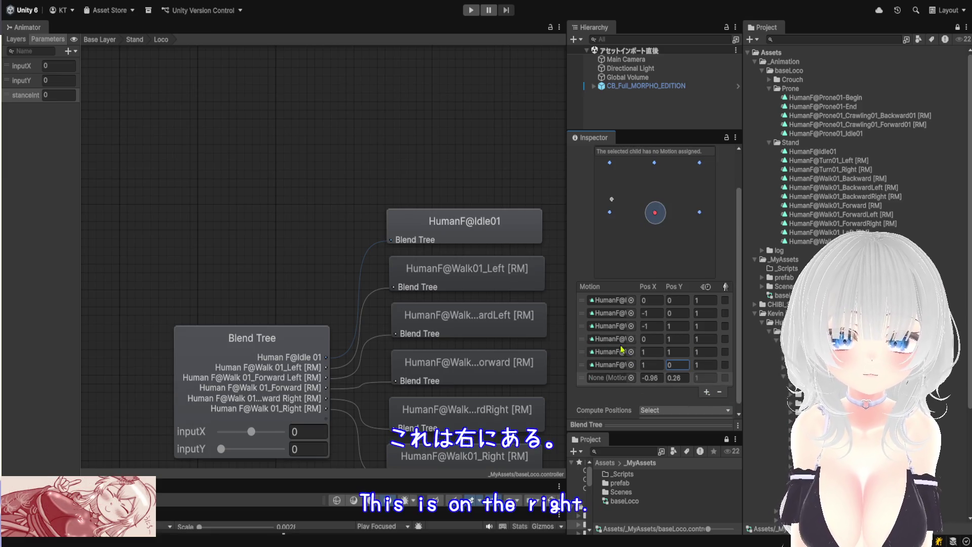
left_click(655, 376)
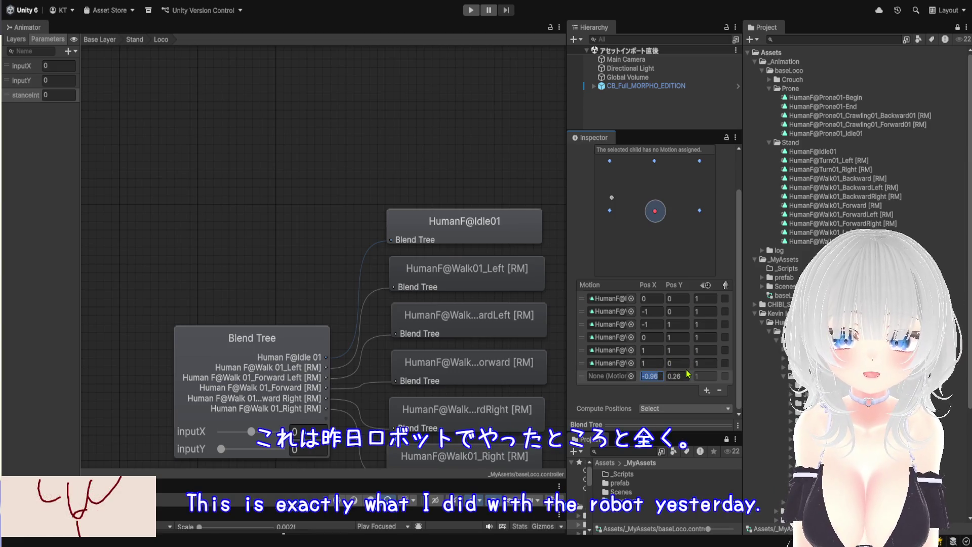
type("1")
left_click(677, 376)
type("-")
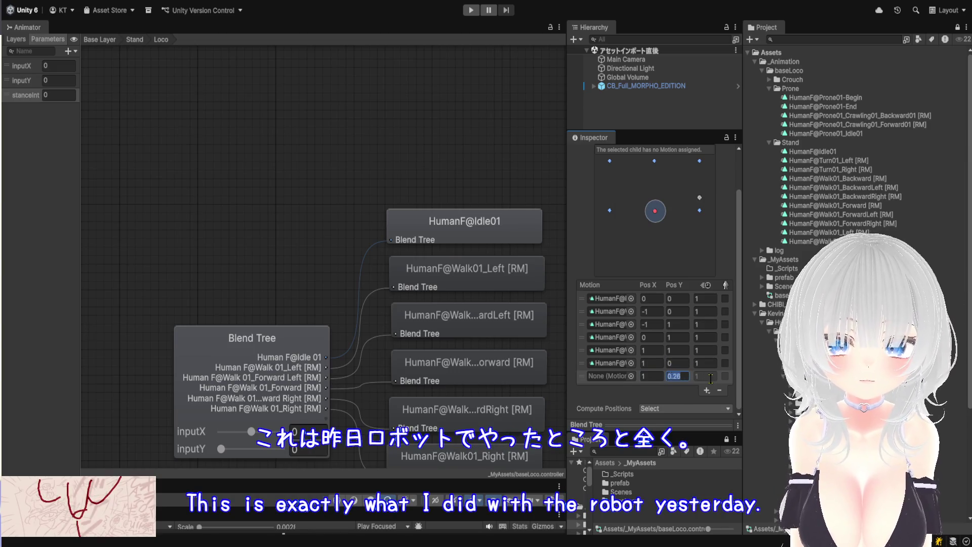
key("Escape")
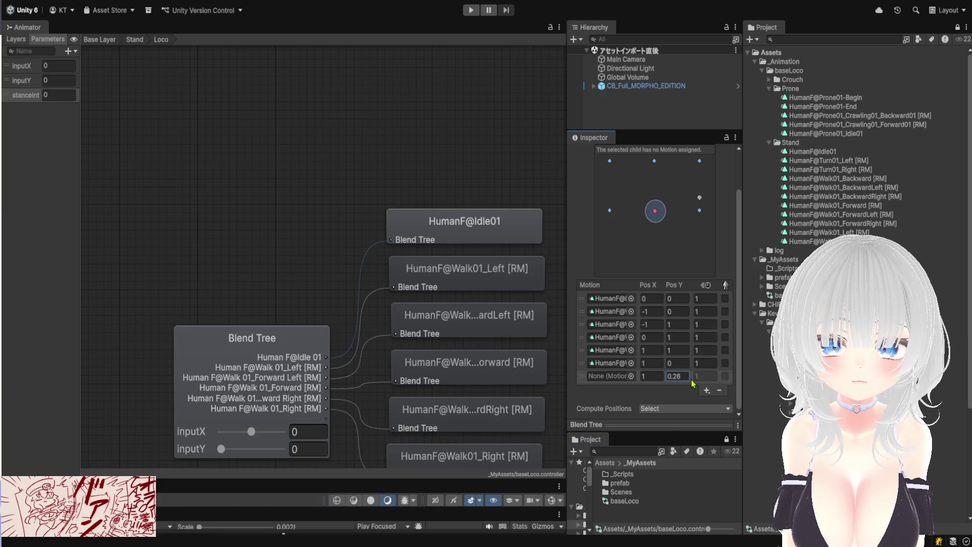
type("-1")
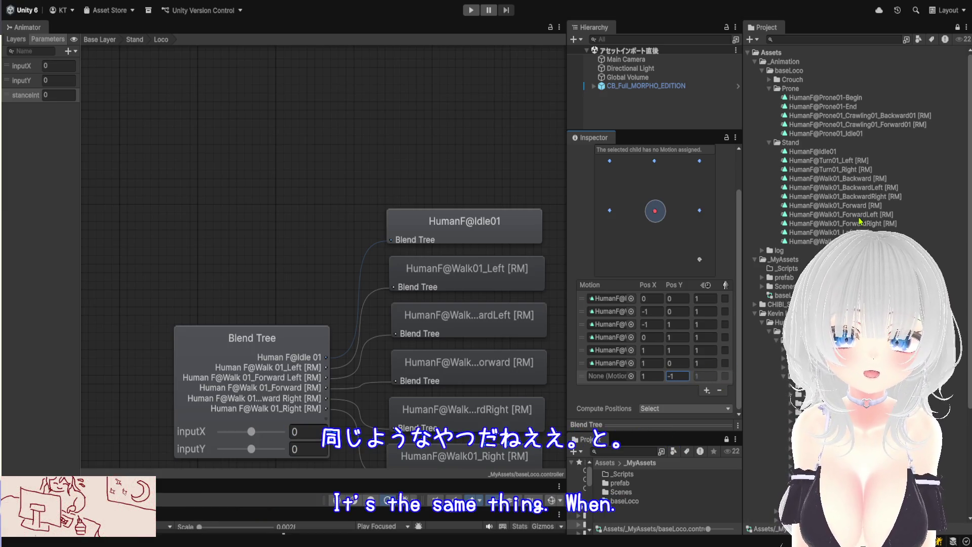
mouse_move(851, 197)
left_mouse_down()
mouse_move(684, 355)
mouse_move(626, 377)
left_mouse_up()
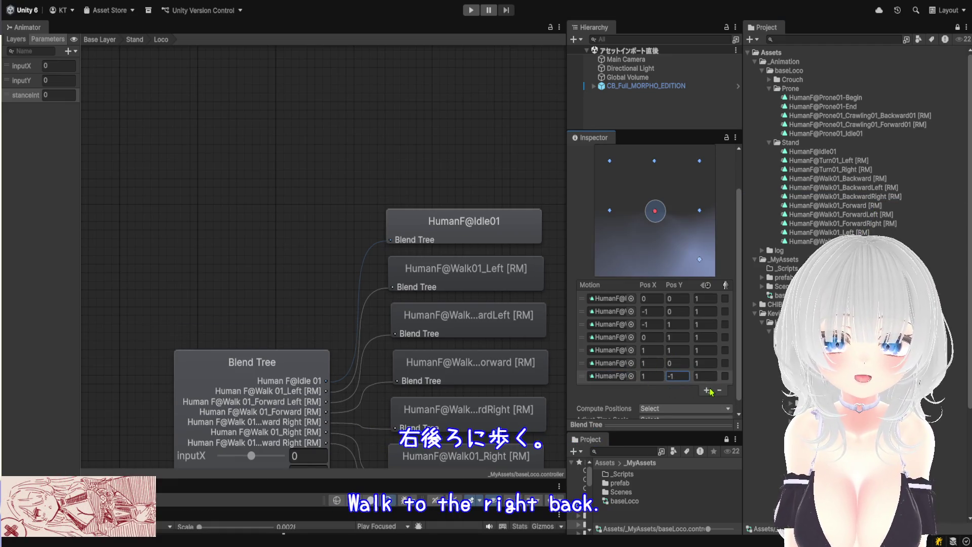
Add a motion at (0,-1) and assign the Walk01_Backward clip to it.
left_click(707, 390)
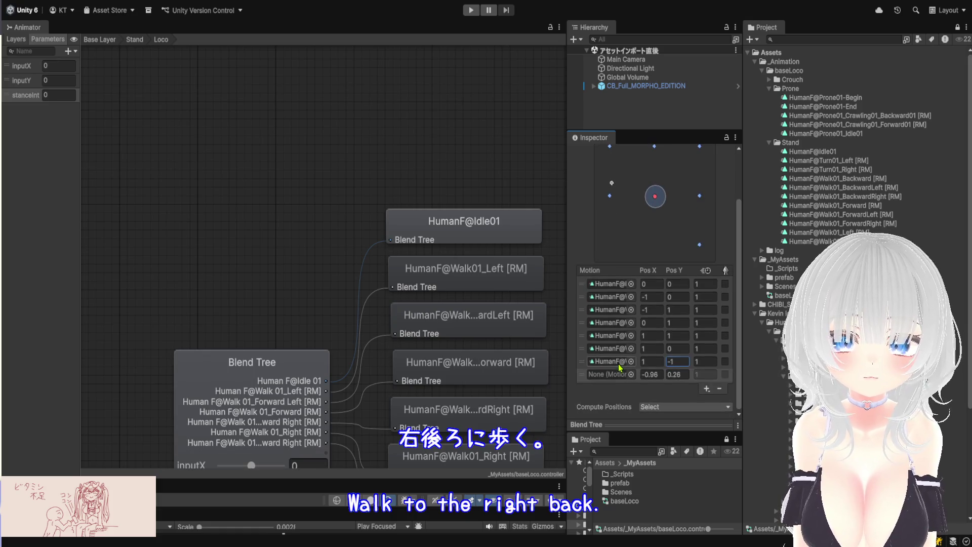
type("0")
key("Tab")
type("-1")
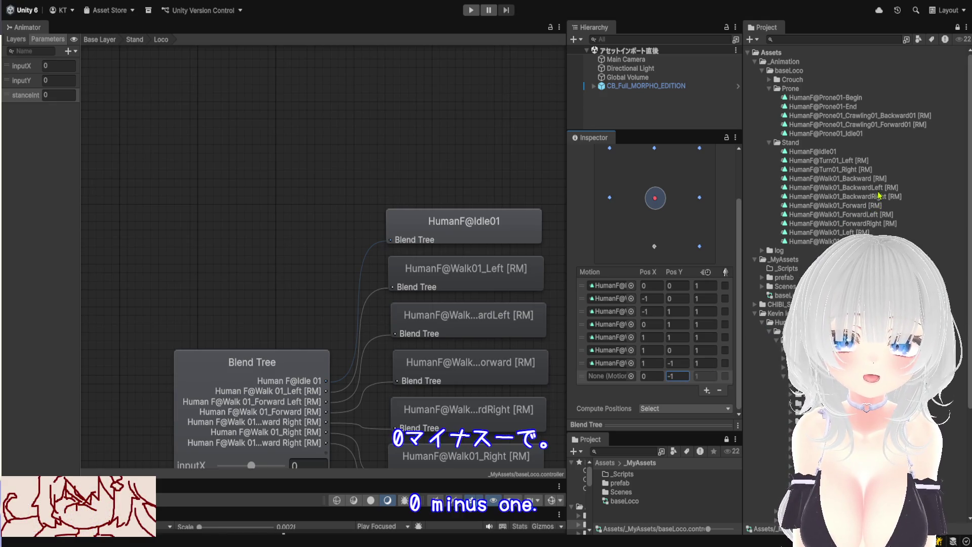
left_click_drag(878, 181, 620, 381)
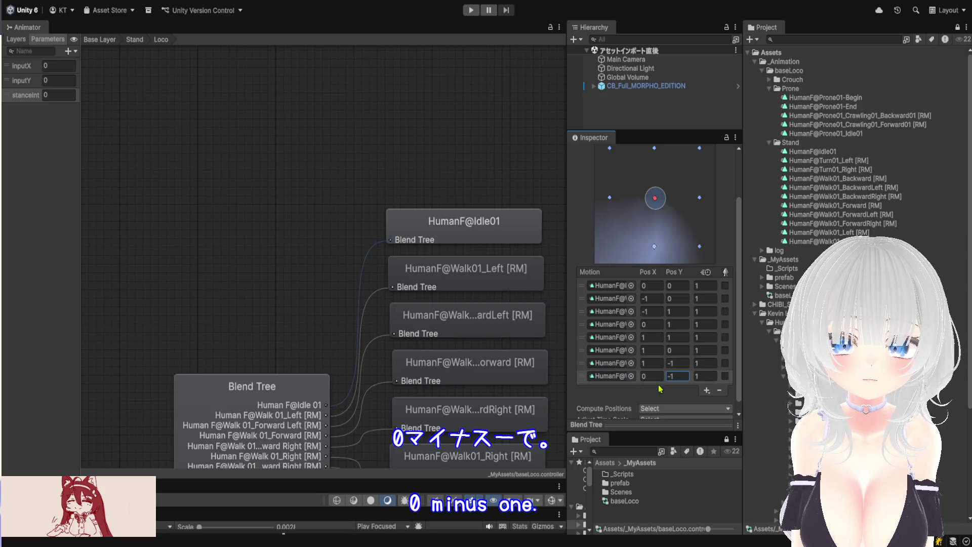
Add the ninth motion at (-1,-1) holding HumanF@Walk01_BackwardLeft and review the list.
left_click(707, 391)
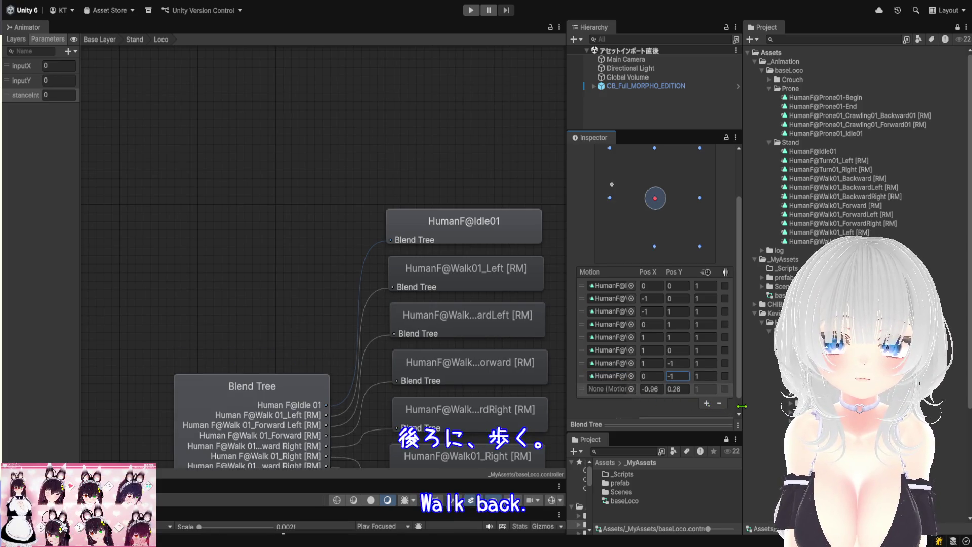
left_click(652, 389)
type("-1")
left_click(681, 390)
type("-1")
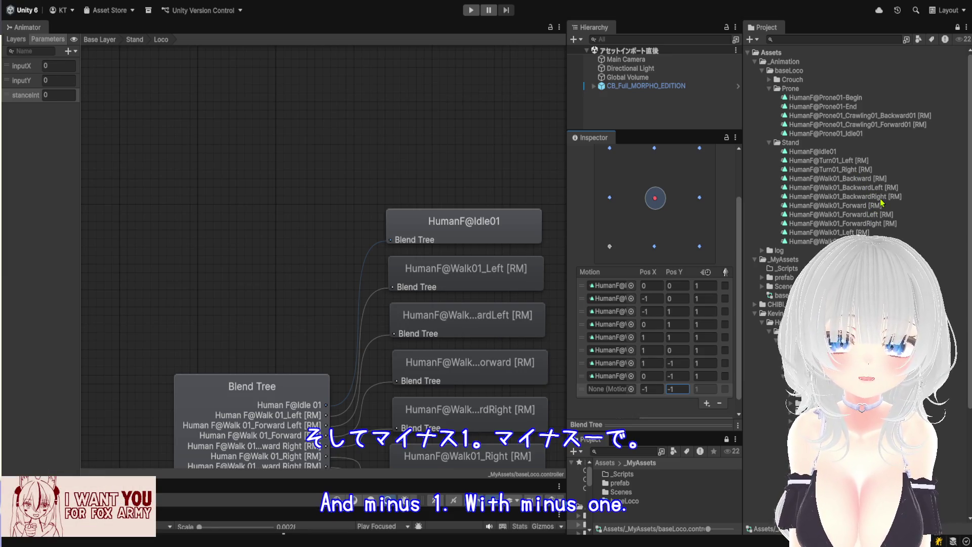
left_click_drag(871, 188, 628, 391)
scroll(626, 400, "down", 1)
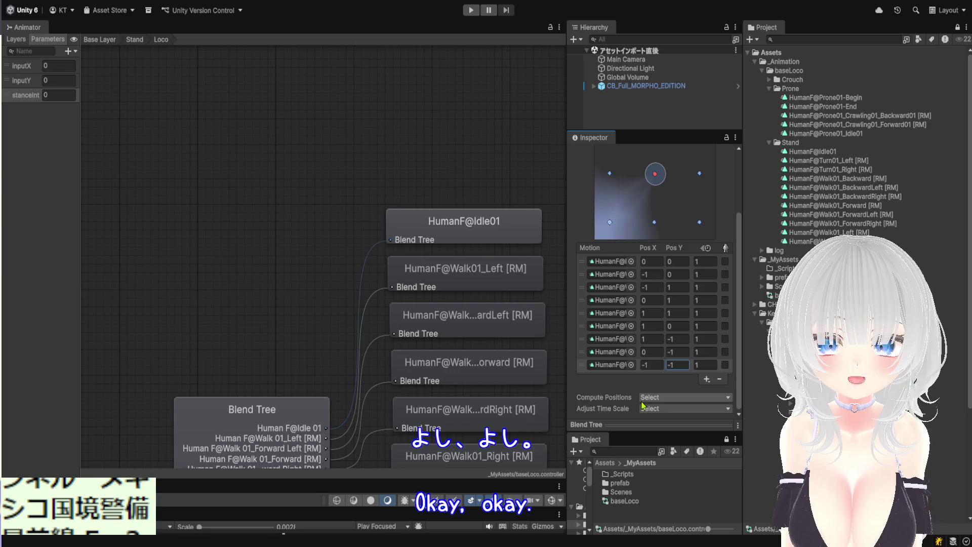
scroll(385, 269, "down", 5)
scroll(330, 284, "up", 3)
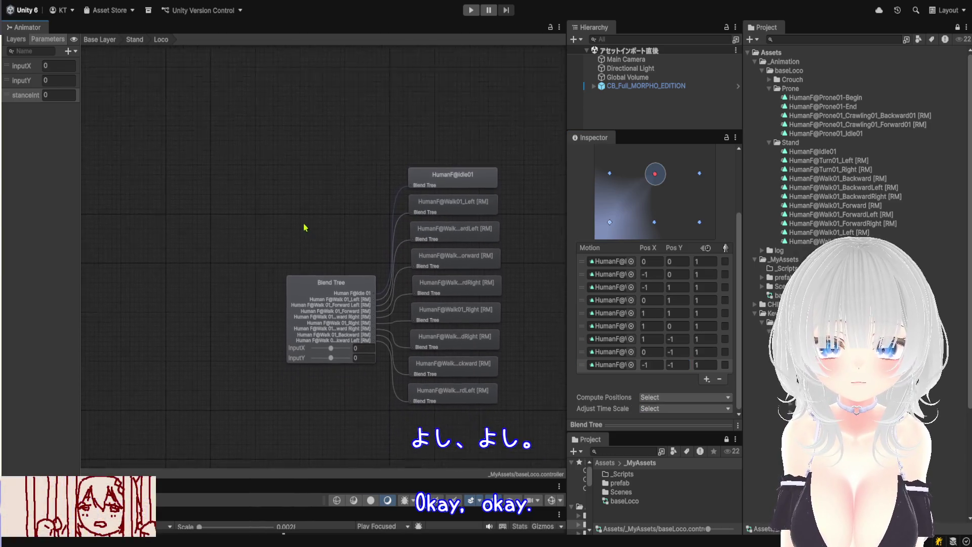
scroll(291, 210, "up", 1)
scroll(604, 355, "up", 3)
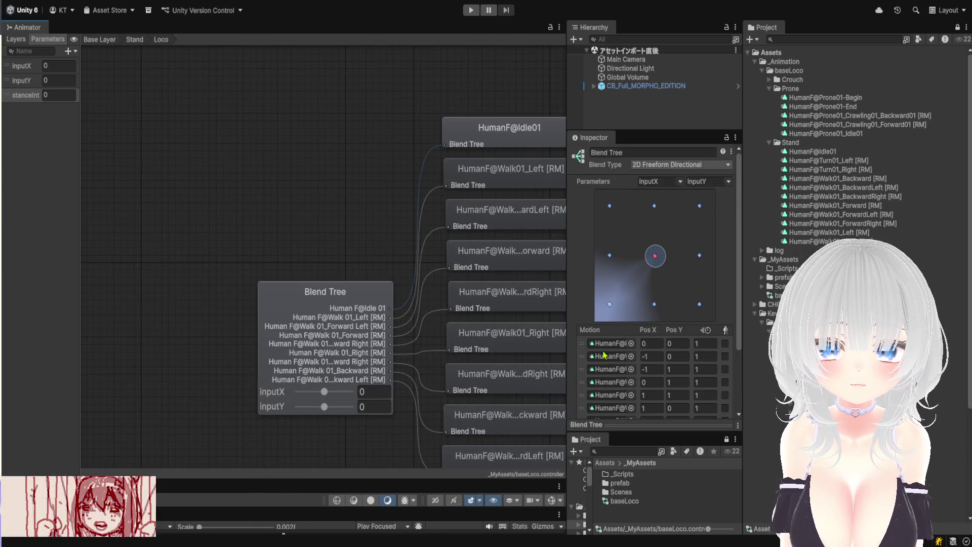
Exit the blend tree to the Stand sub-state machine and check the Loco state.
scroll(604, 355, "down", 2)
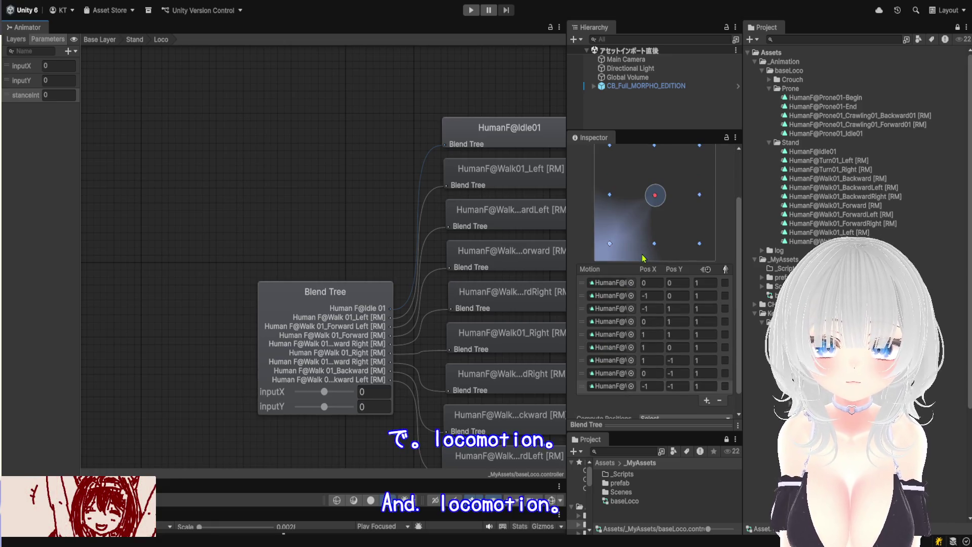
left_click_drag(352, 196, 317, 174)
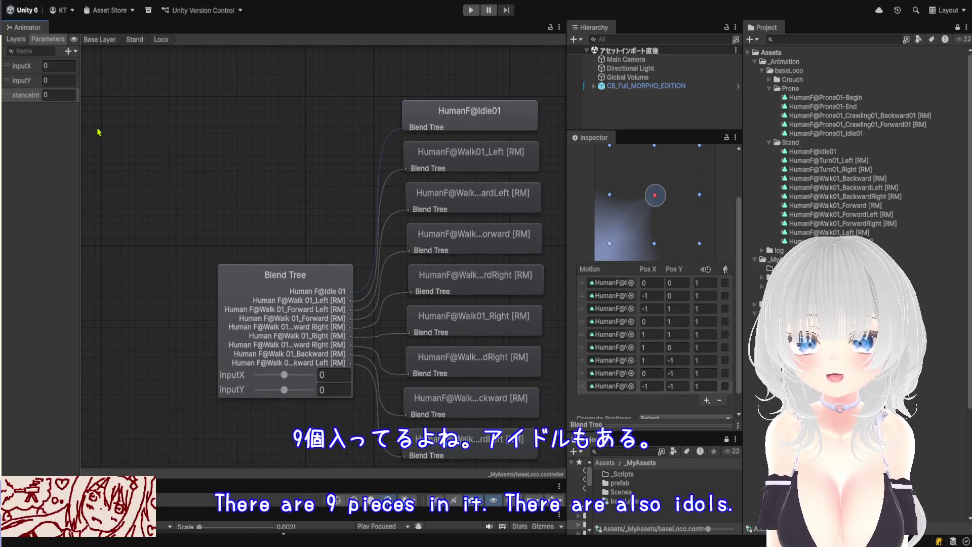
left_click(135, 39)
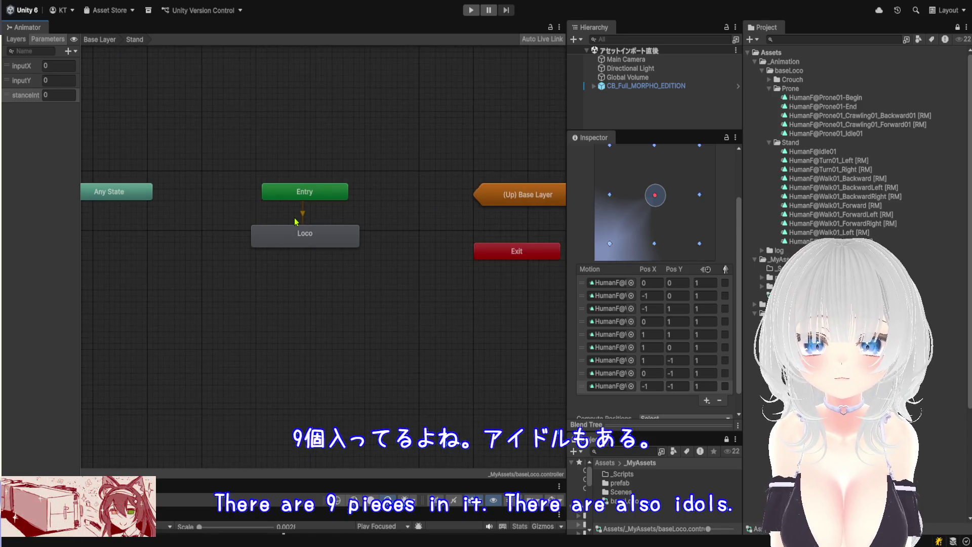
scroll(343, 241, "up", 5)
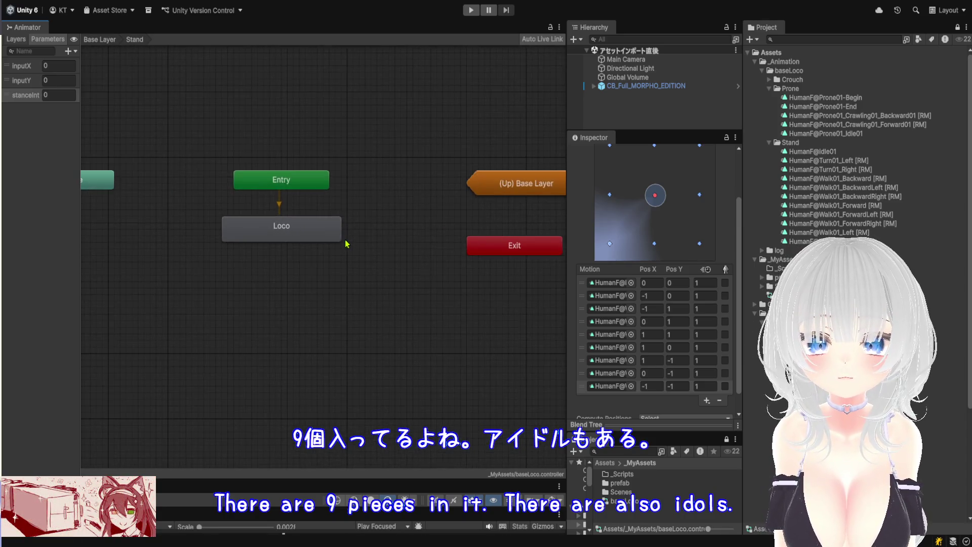
left_click(307, 240)
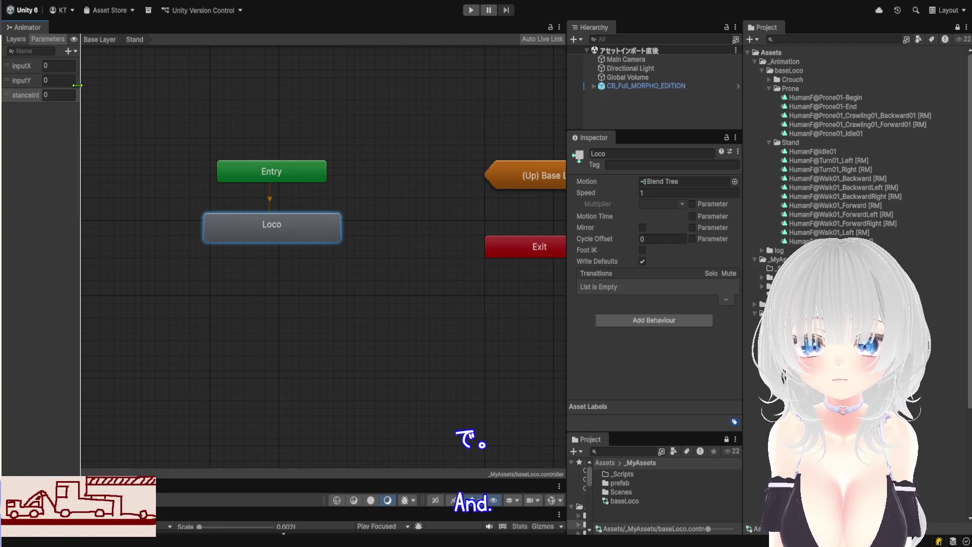
Return to the Base Layer and shift the Stand sub-state machine slightly left.
left_click(100, 39)
scroll(280, 287, "down", 3)
scroll(280, 288, "up", 2)
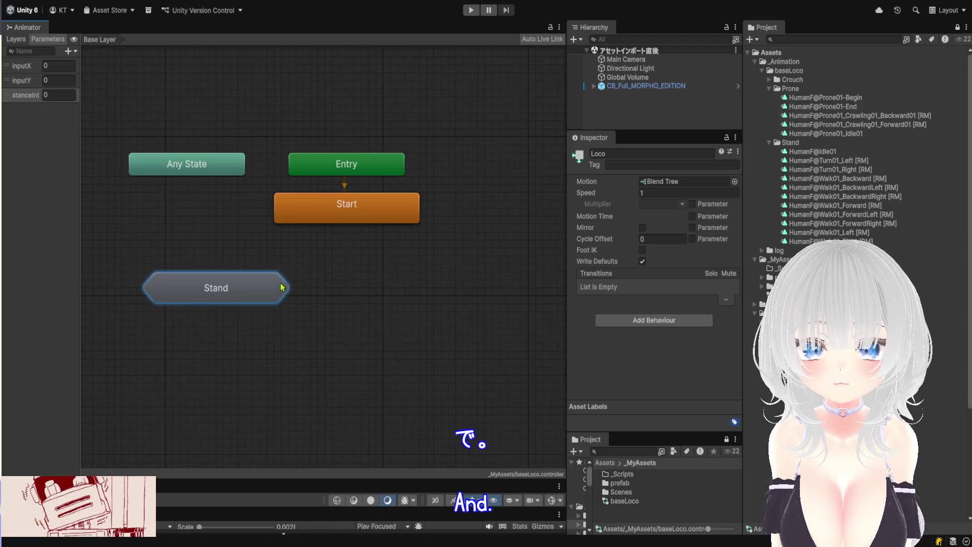
left_click_drag(278, 295, 248, 298)
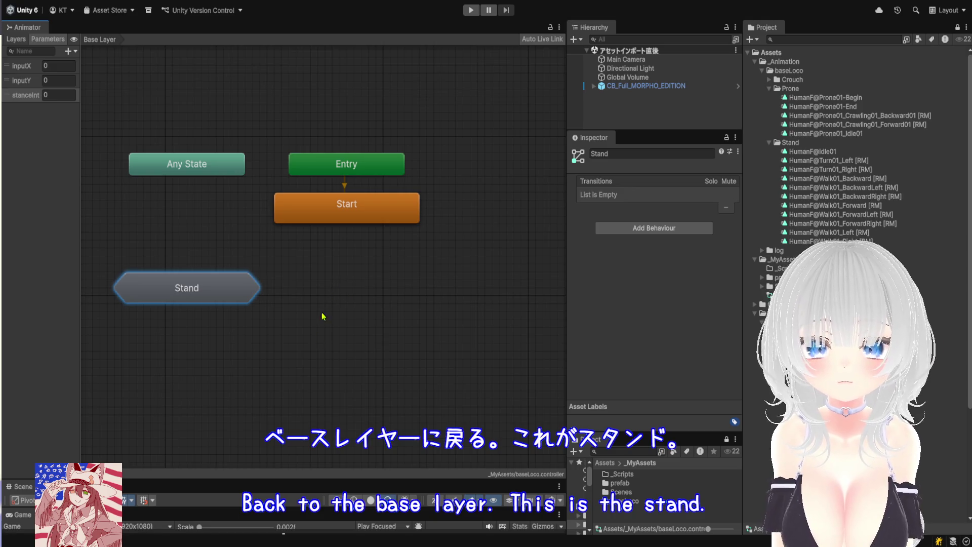
scroll(324, 304, "down", 3)
scroll(309, 322, "up", 3)
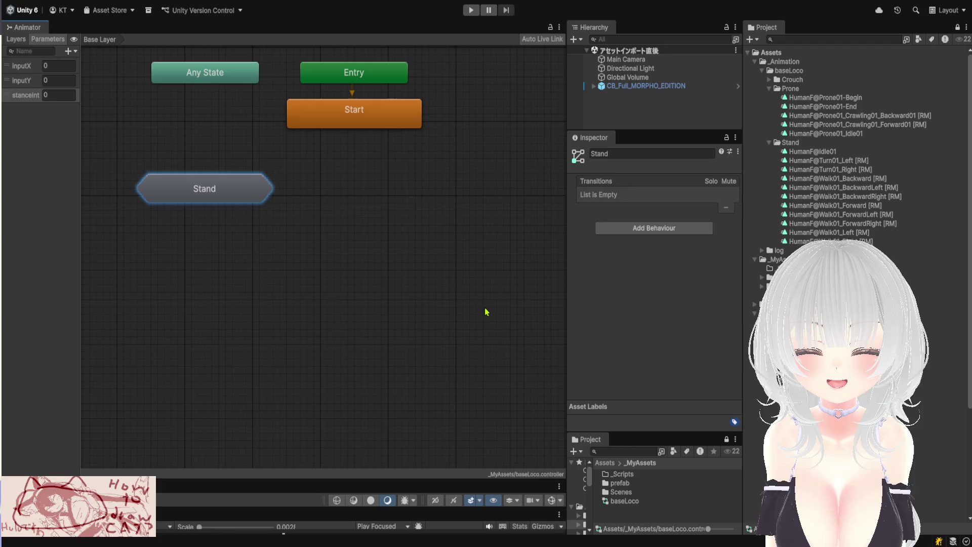
Create a sub-state machine below Start and name it Crouch.
right_click(436, 327)
left_click(468, 345)
left_click_drag(437, 304, 346, 301)
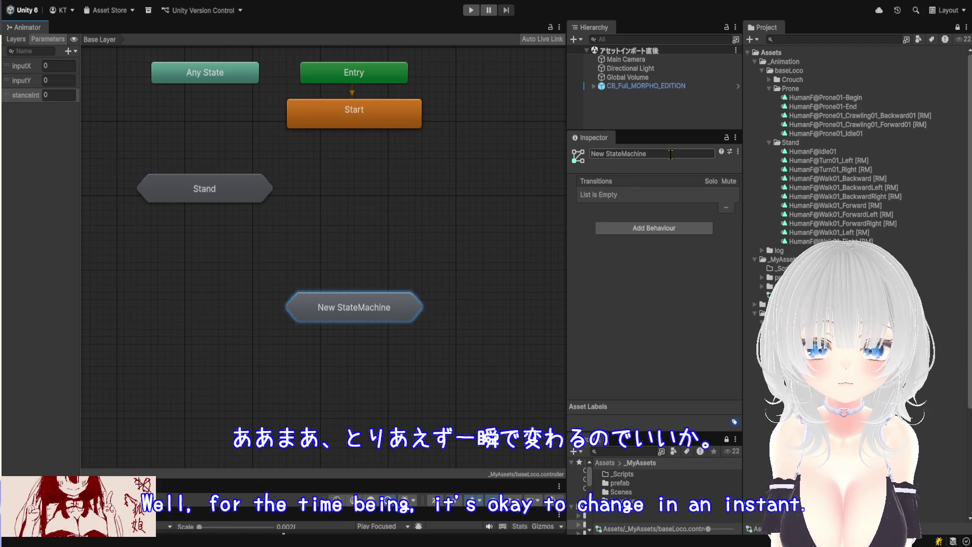
left_click(671, 153)
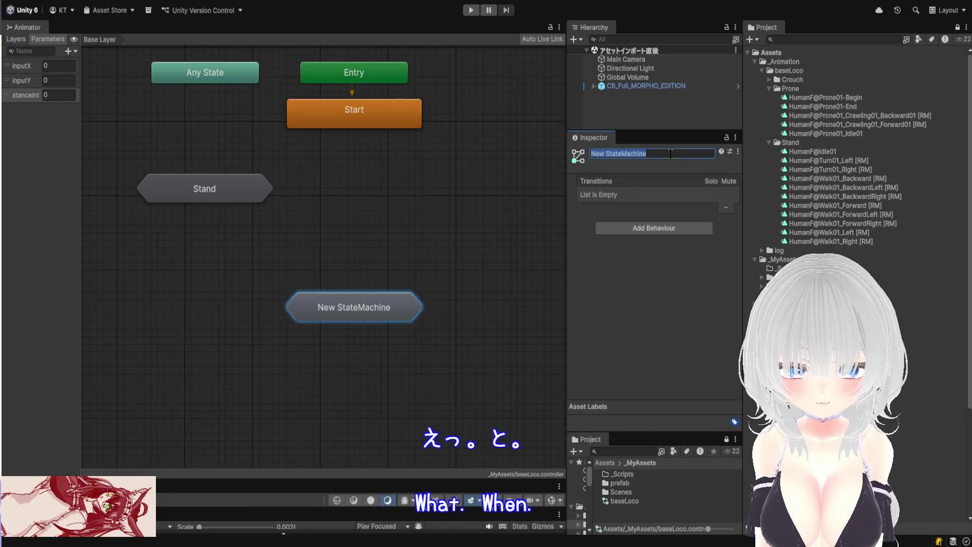
type("d")
type("uch")
key("Return")
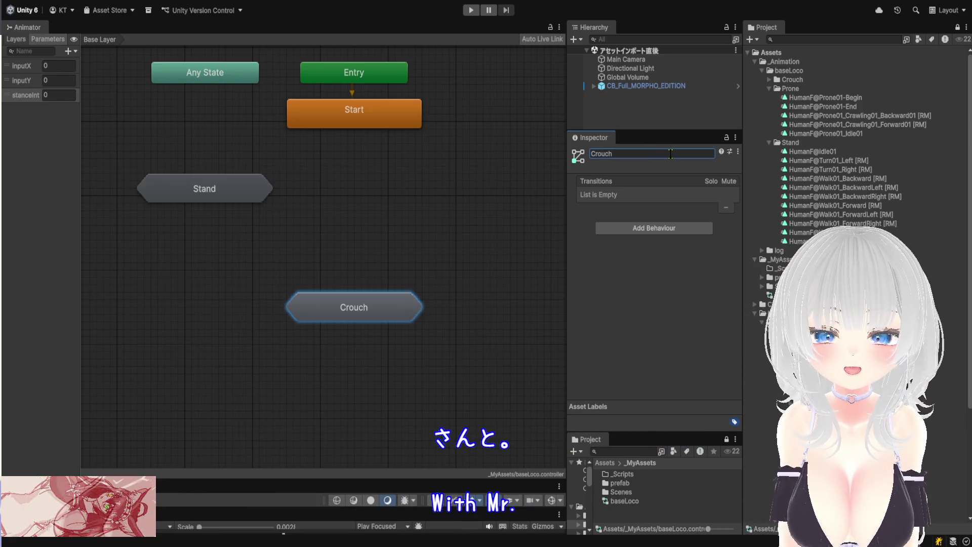
Enter the Crouch sub-state machine and centre its Entry node.
double_click(390, 307)
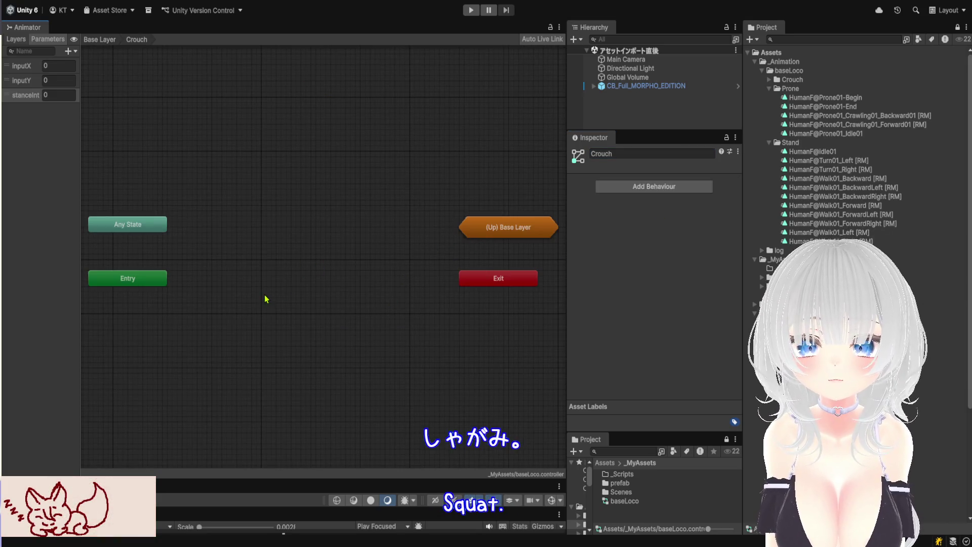
mouse_move(146, 285)
left_mouse_down()
mouse_move(315, 240)
mouse_move(315, 232)
left_mouse_up()
scroll(284, 278, "up", 3)
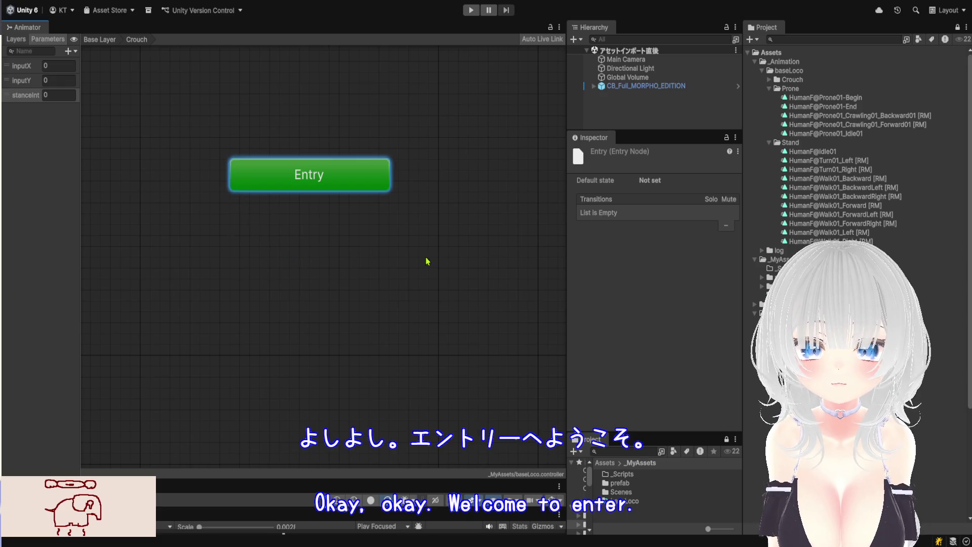
Create a blend tree state named Loco below Entry inside Crouch.
right_click(435, 280)
mouse_move(436, 282)
left_mouse_down()
mouse_move(319, 275)
mouse_move(309, 255)
left_mouse_up()
left_click(639, 156)
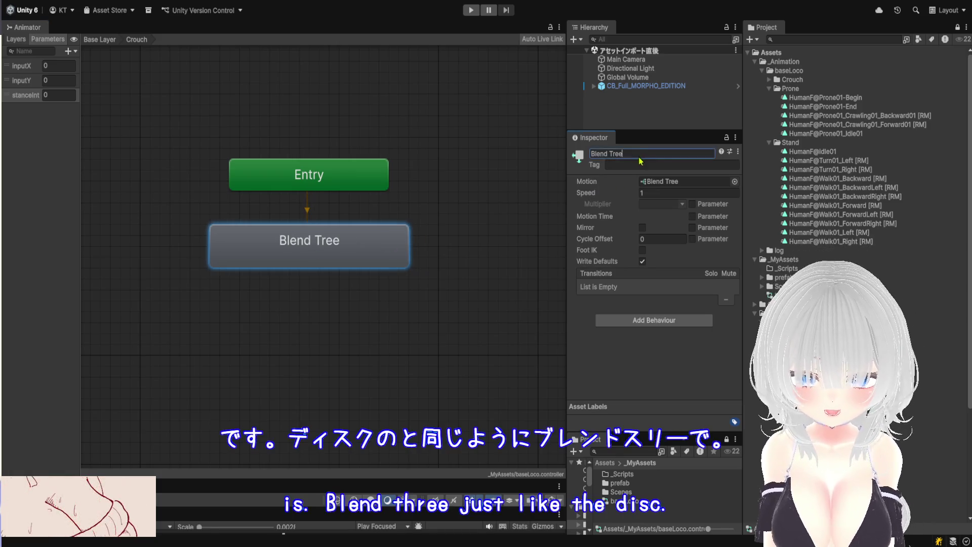
key("BackSpace")
type("Loco")
key("Return")
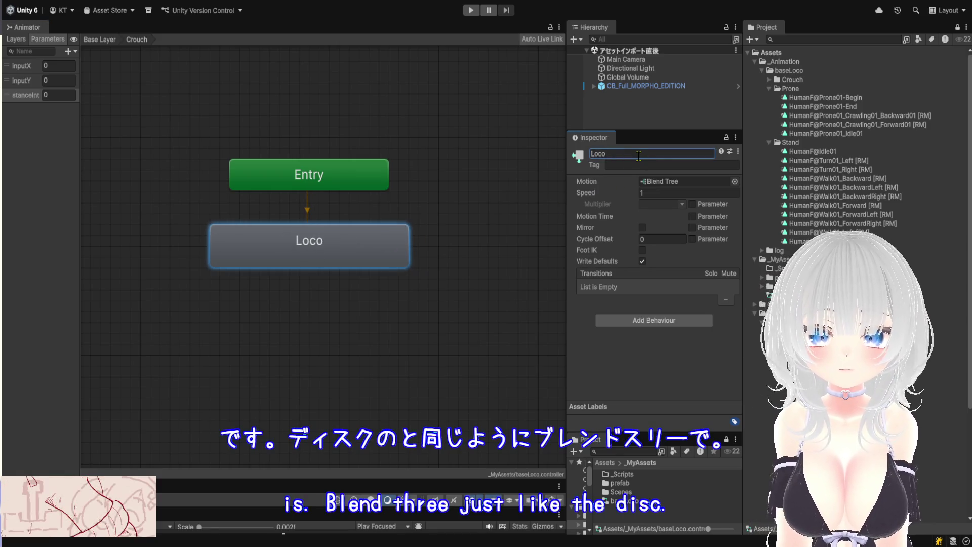
Make Loco's blend tree 2D Freeform Directional with inputY as the second parameter.
double_click(352, 261)
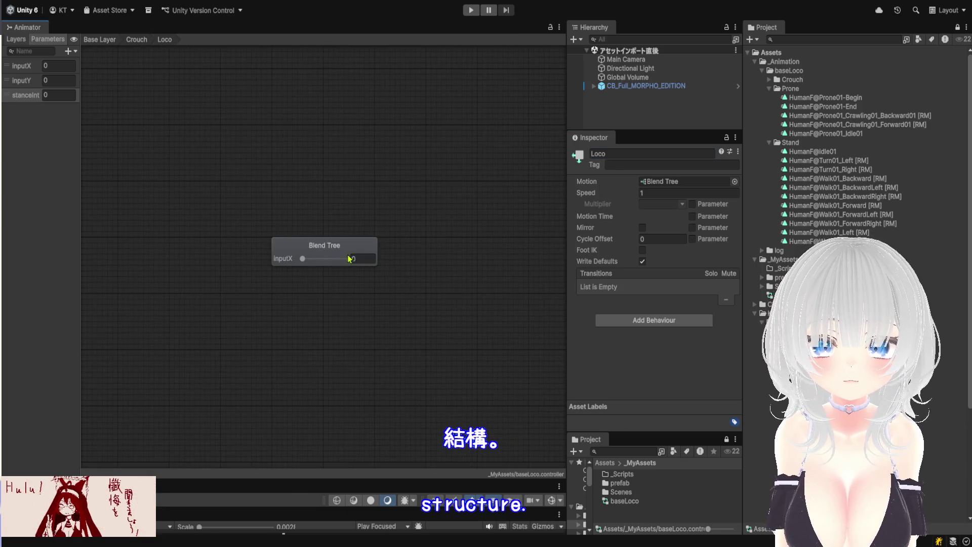
left_click(342, 256)
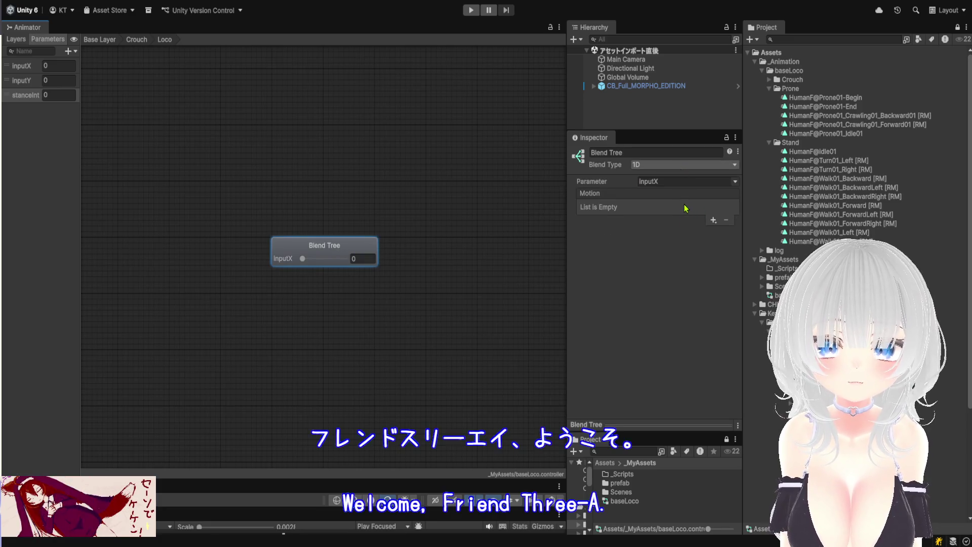
left_click(684, 208)
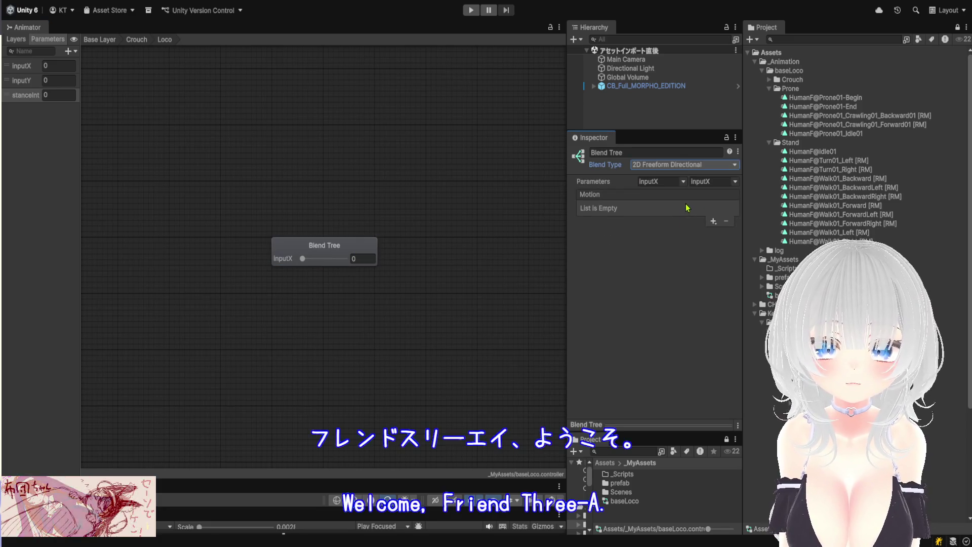
left_click(745, 211)
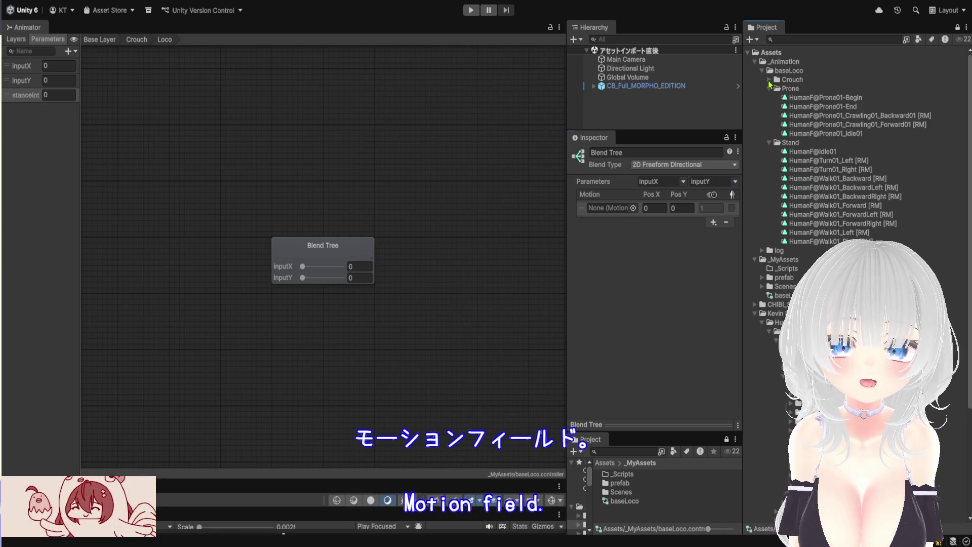
Place HumanF@Crouch01_Idle at (0,0) and HumanF@Crouch01_Walk_Left at (-1,0).
left_click(770, 79)
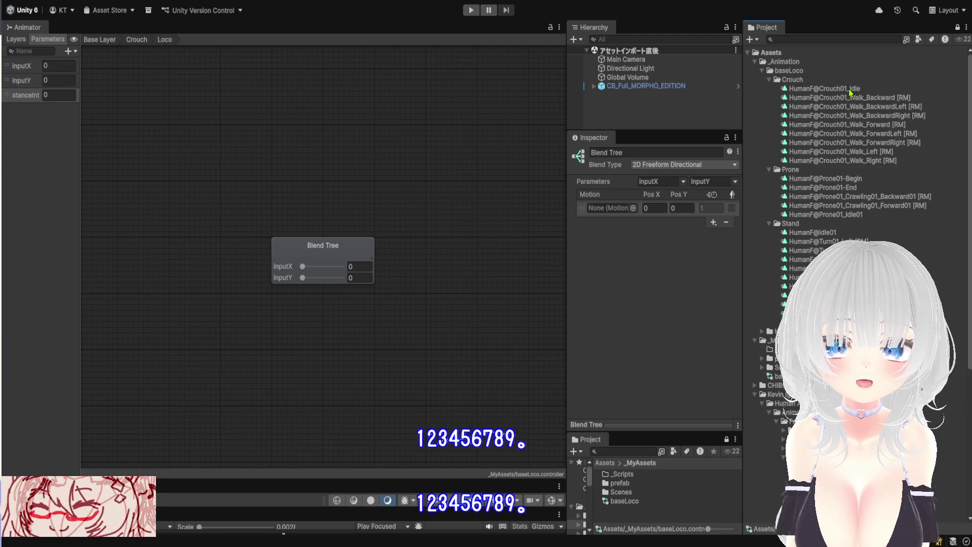
mouse_move(847, 92)
left_mouse_down()
mouse_move(656, 223)
mouse_move(614, 211)
left_mouse_up()
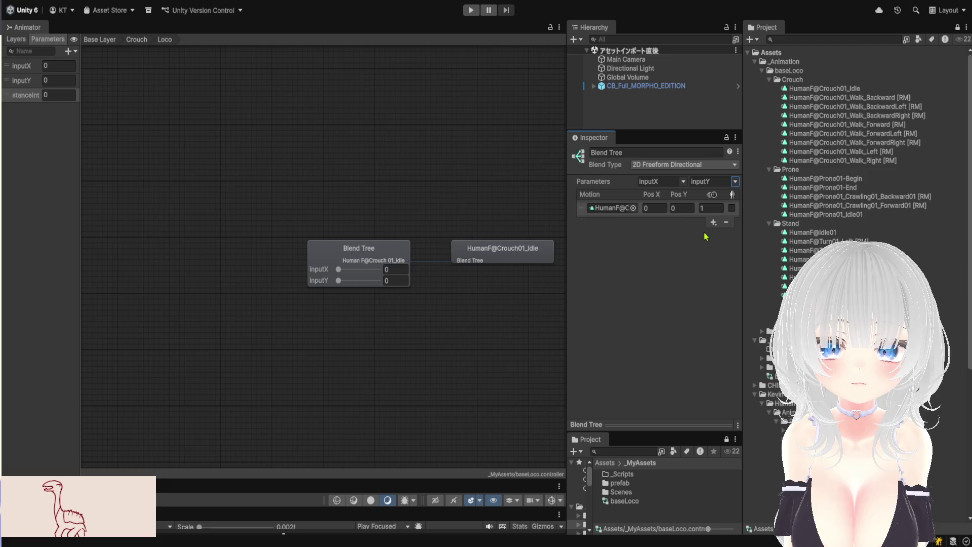
left_click(713, 222)
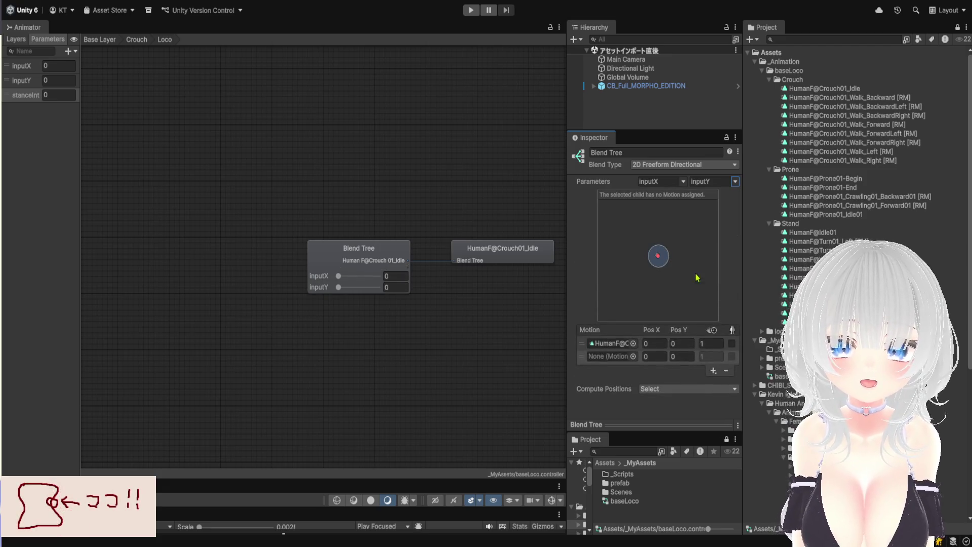
left_click(664, 357)
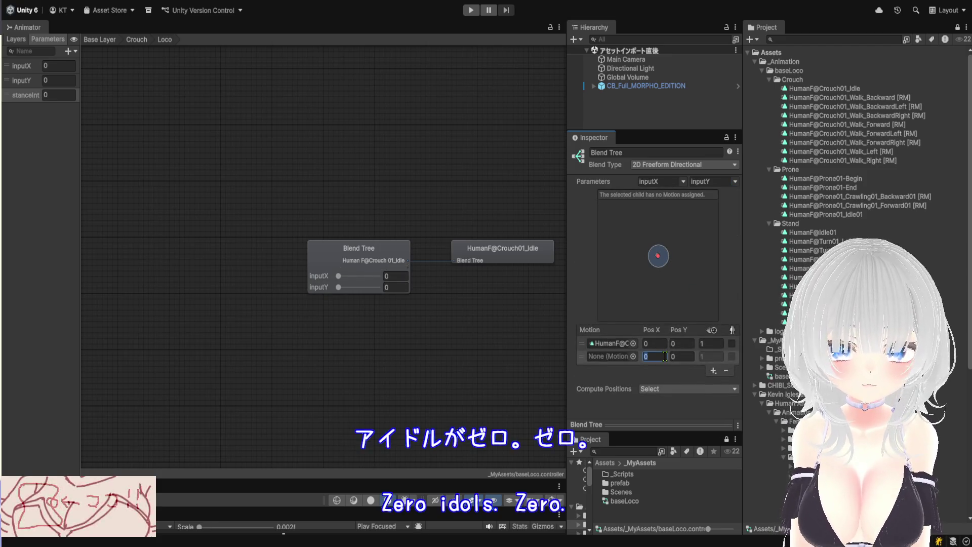
type("-1")
key("Return")
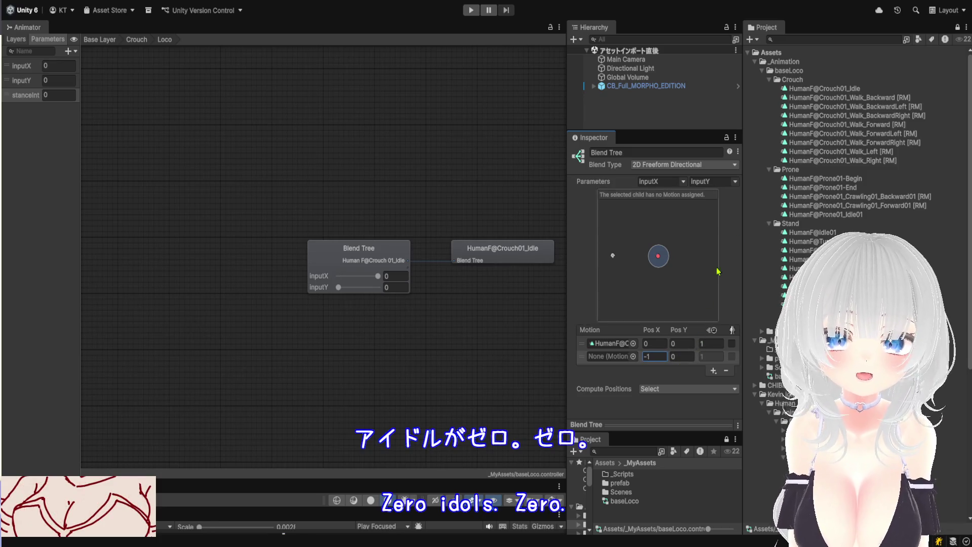
mouse_move(883, 152)
left_mouse_down()
mouse_move(659, 284)
mouse_move(610, 356)
left_mouse_up()
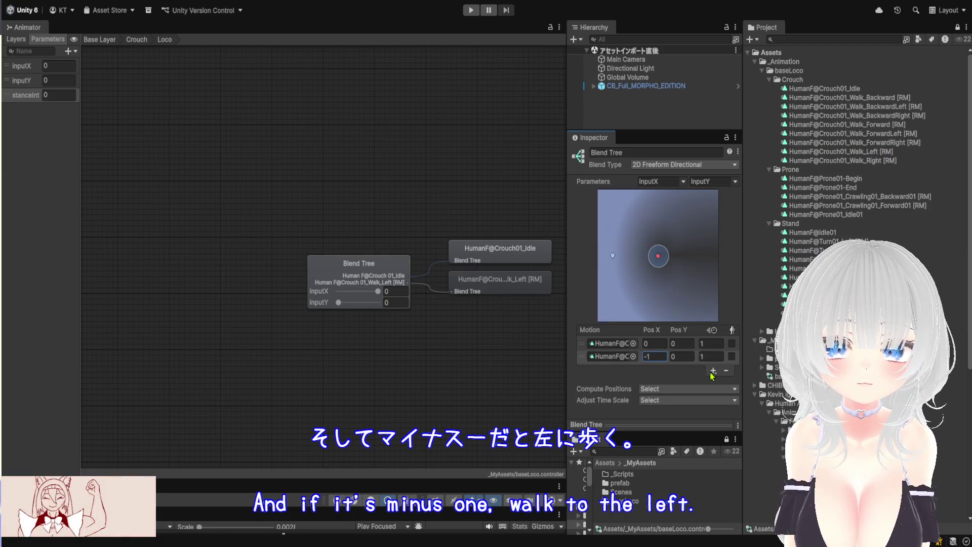
Add the crouch walk forward-left clip at (-1,1), then a fourth empty slot.
left_click(713, 371)
left_click(730, 387)
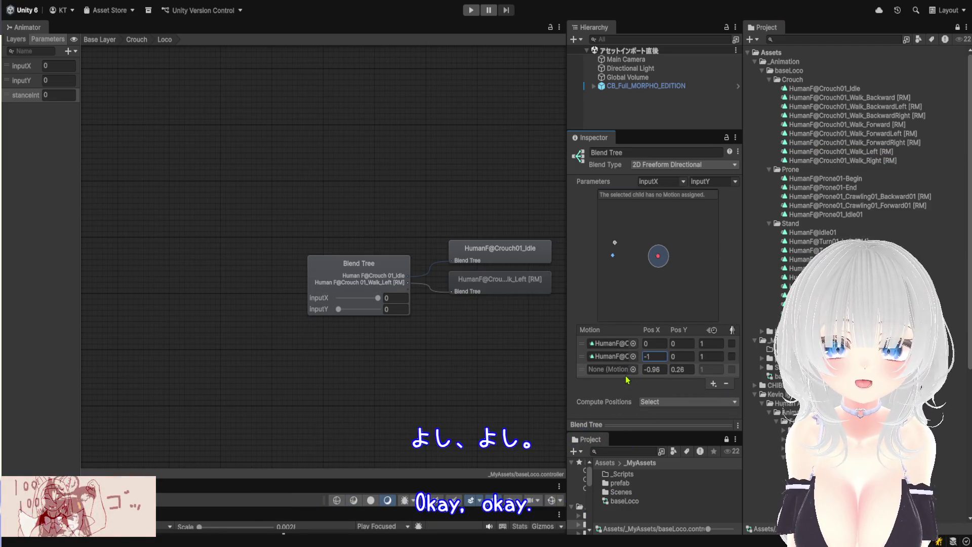
left_click(656, 370)
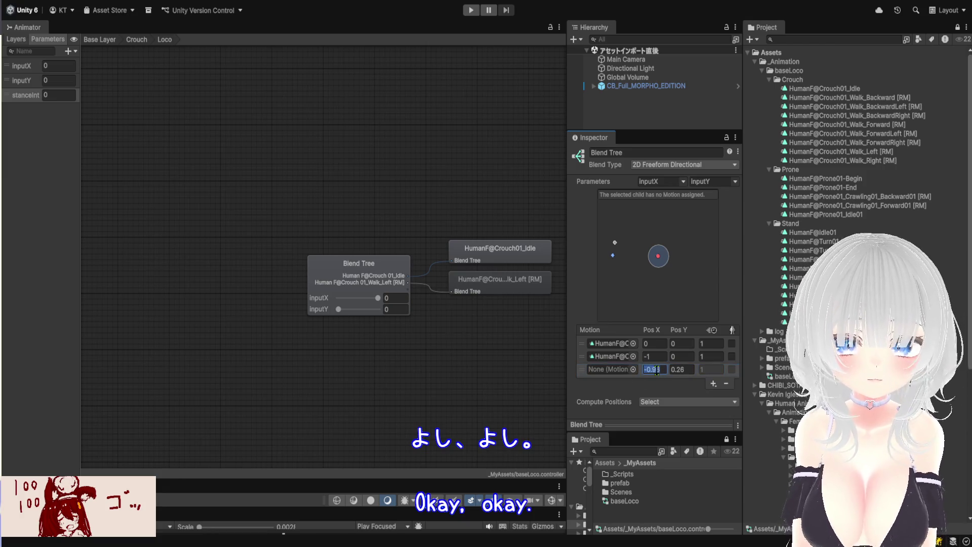
type("-1")
left_click(692, 369)
type("1")
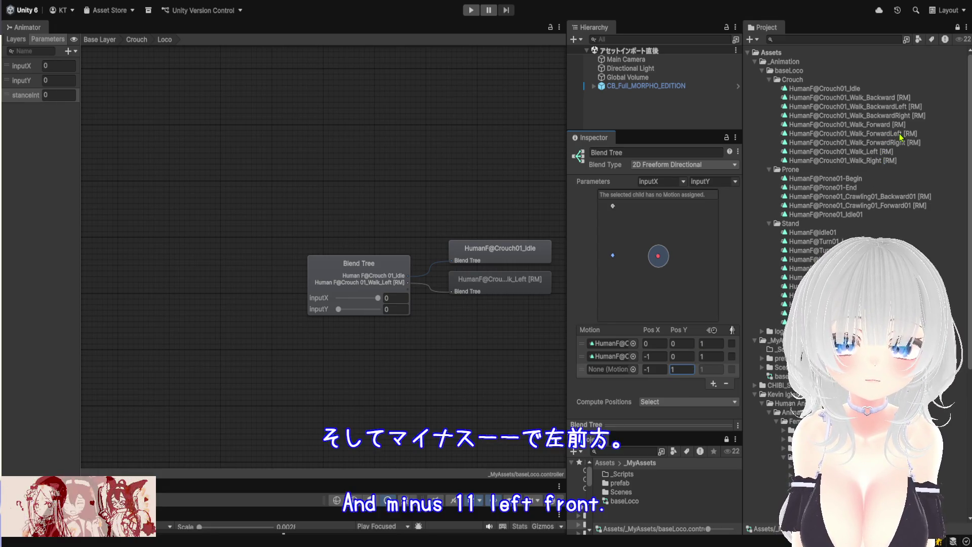
left_click_drag(909, 138, 615, 369)
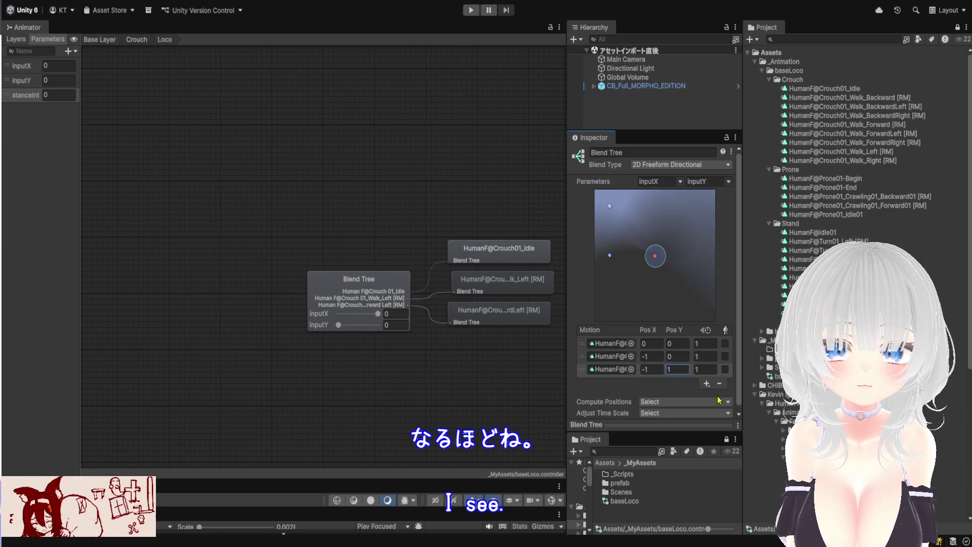
left_click(707, 383)
Place crouch walk forward at (0,1) and crouch walk forward-right at (1,1).
left_click(652, 383)
type("0")
left_click(674, 382)
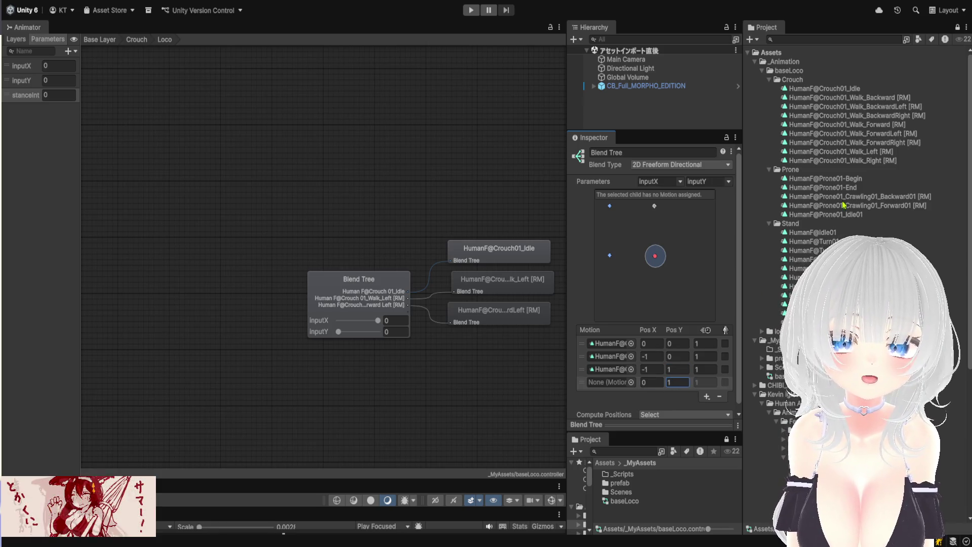
left_click_drag(894, 126, 610, 382)
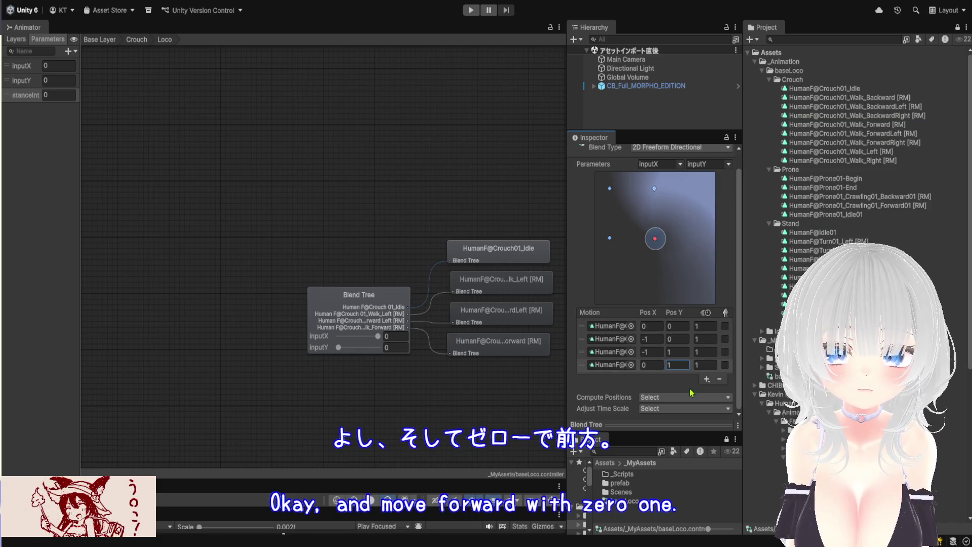
left_click(707, 379)
left_click(675, 379)
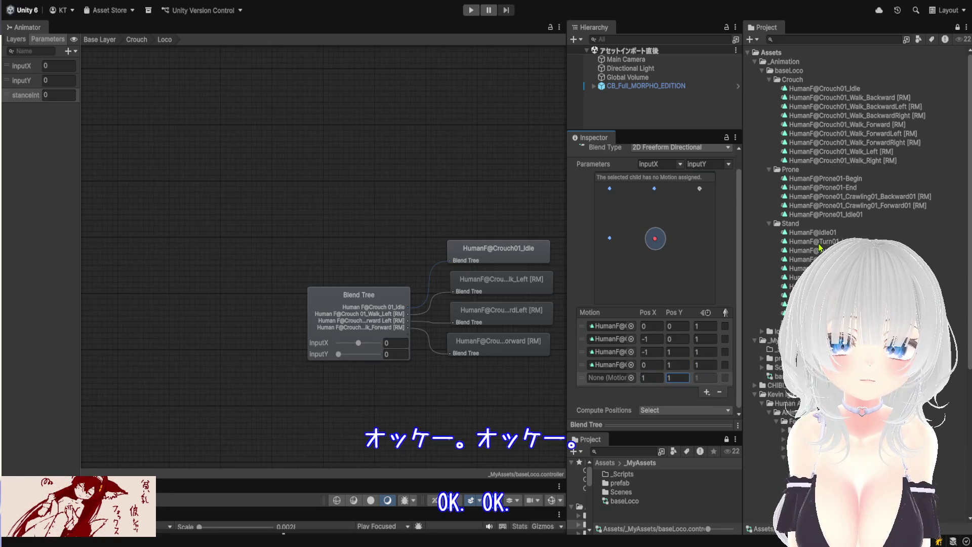
left_click_drag(652, 360, 621, 378)
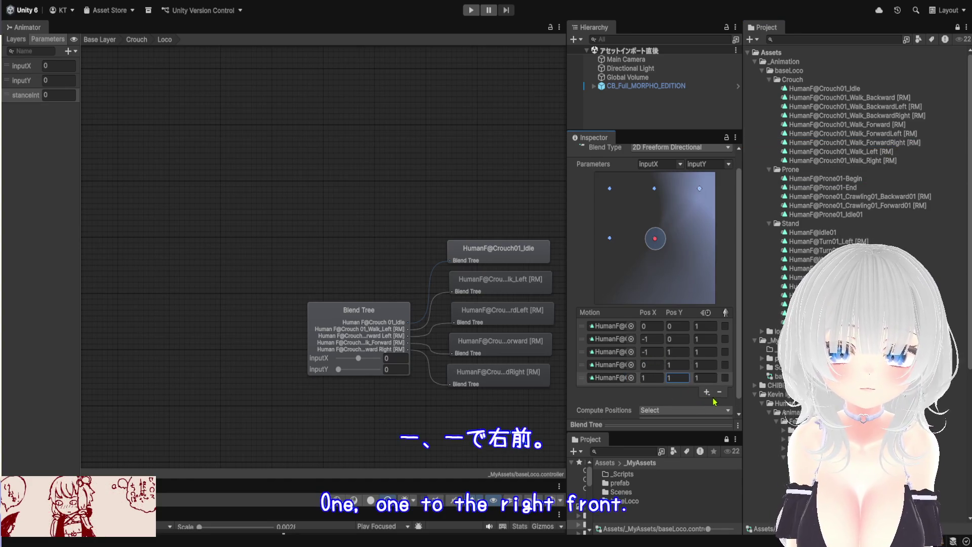
Add crouch walk right at (1,0), then another empty motion slot.
left_click(707, 392)
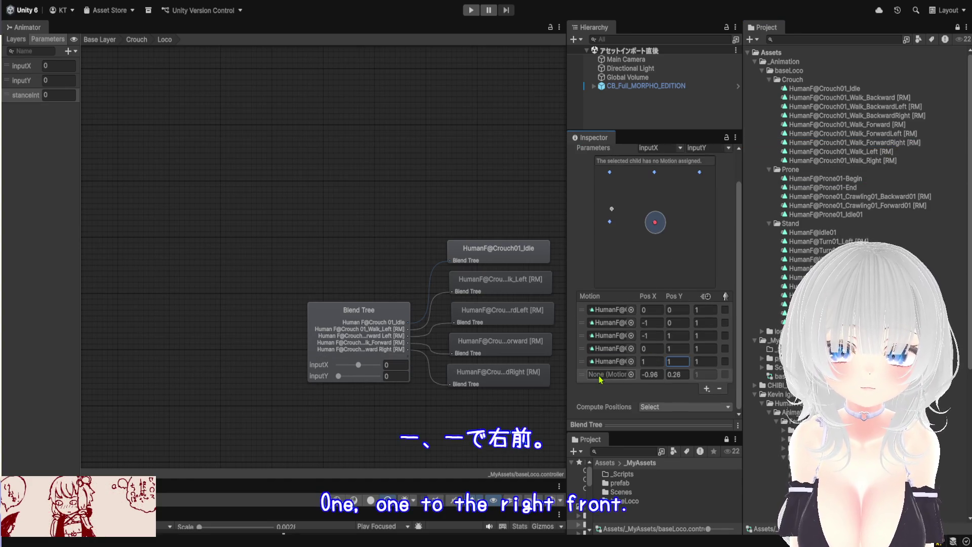
type("1")
left_click(686, 376)
type("0")
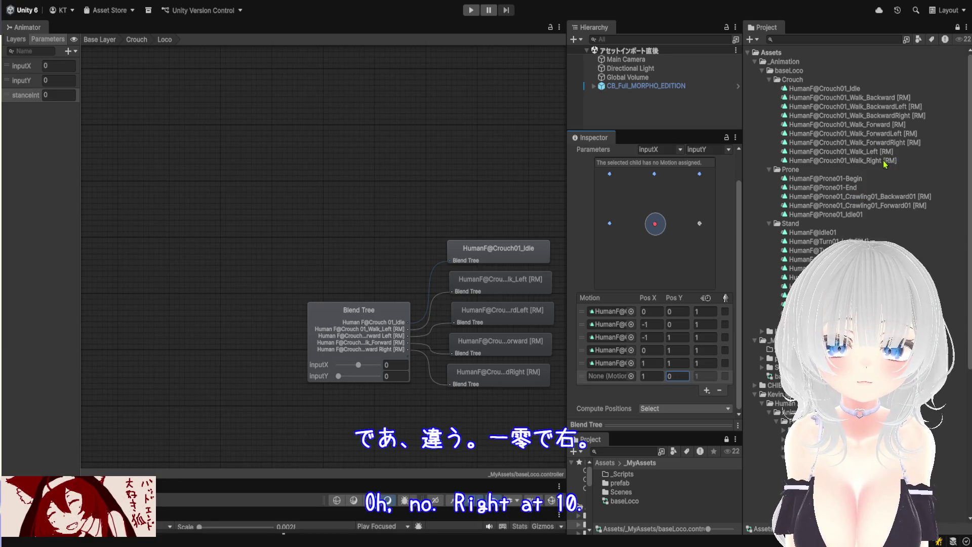
mouse_move(884, 163)
left_mouse_down()
mouse_move(628, 367)
mouse_move(626, 380)
left_mouse_up()
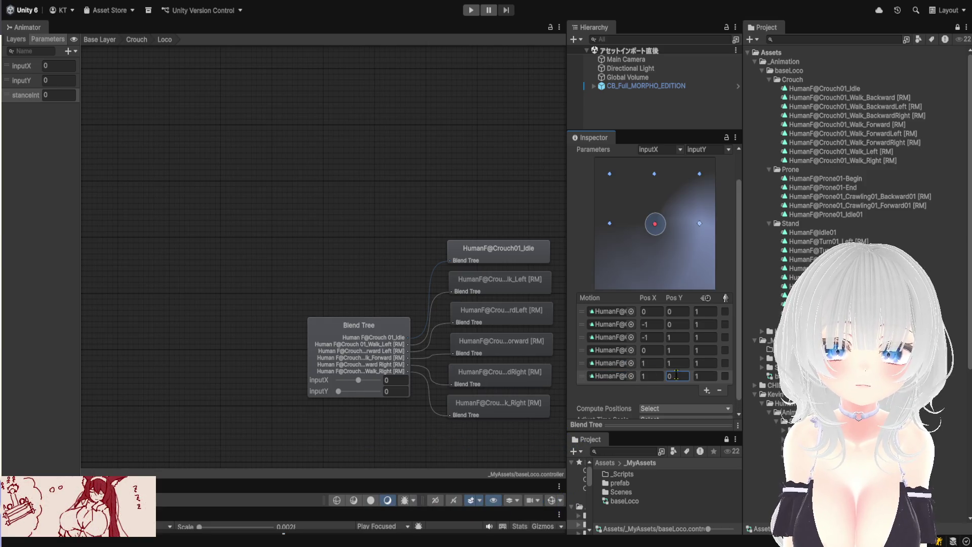
left_click(707, 391)
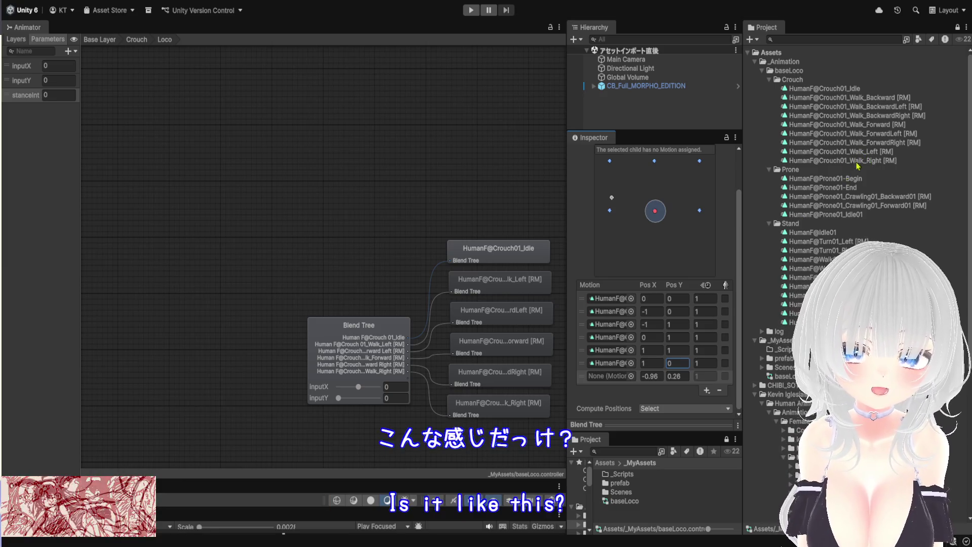
Put the crouch backward-right walk clip in the seventh motion slot at X 1, Y -1.
left_click(656, 376)
type("1")
left_click(686, 373)
type("1")
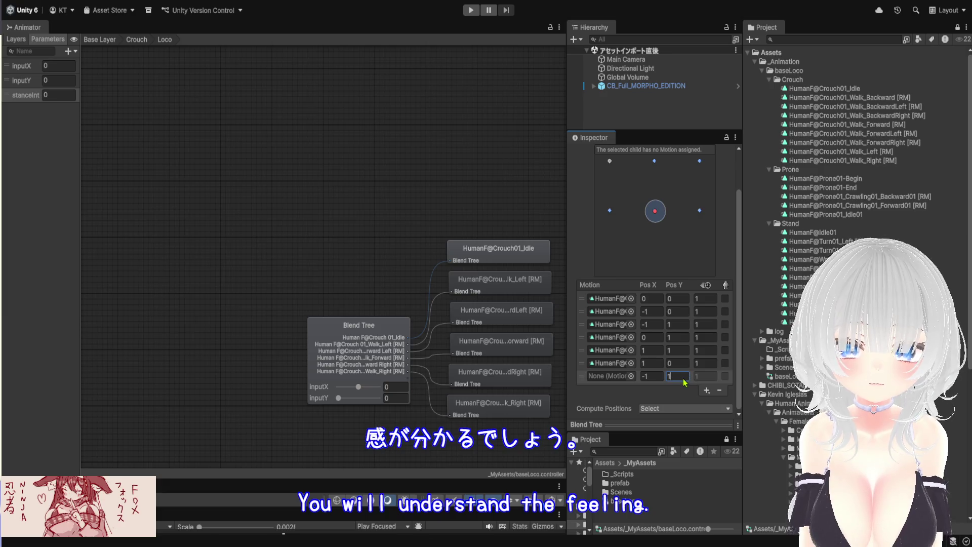
type("-1")
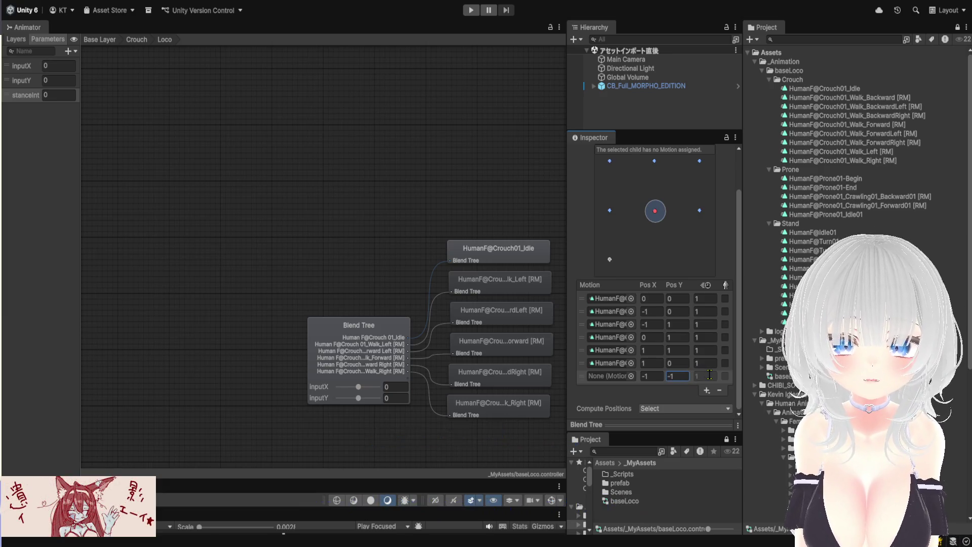
left_click(661, 375)
type("1")
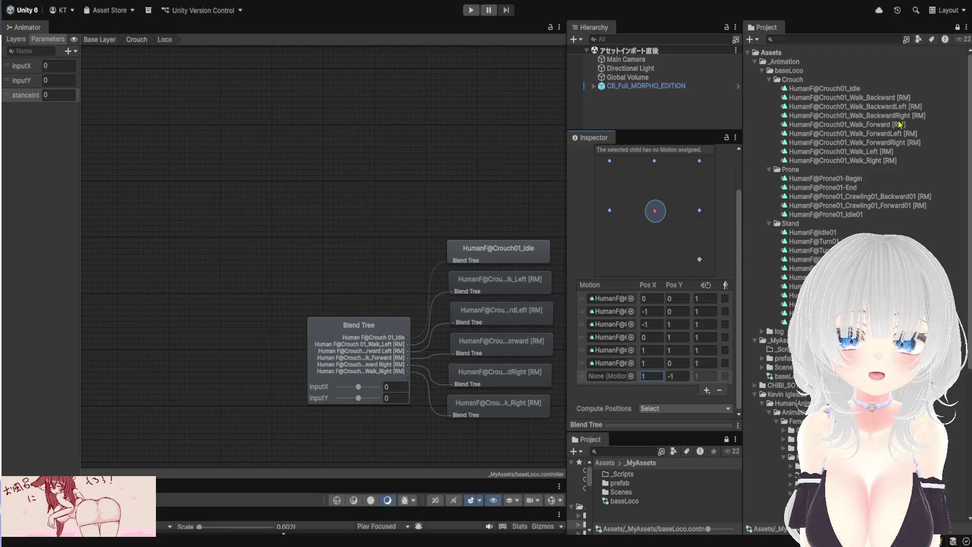
left_click_drag(901, 120, 611, 376)
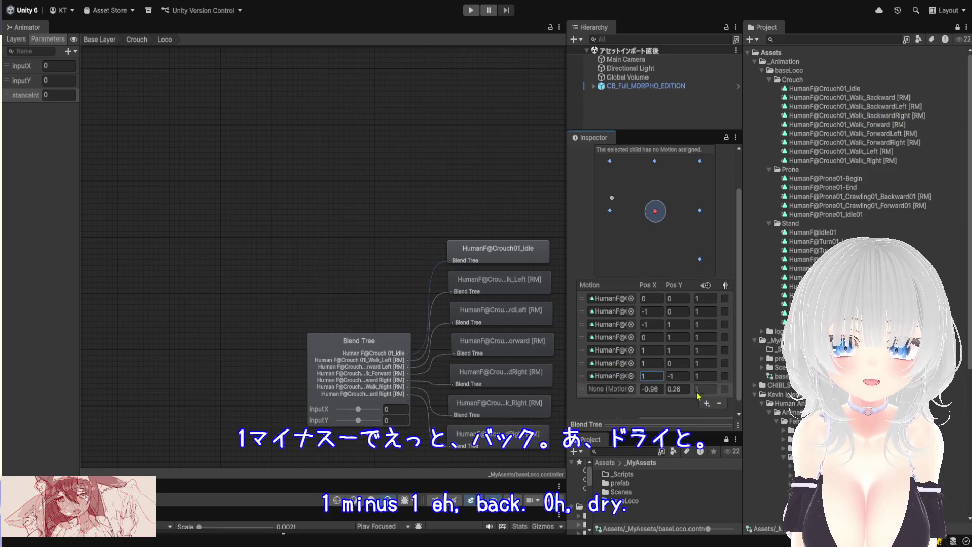
Add an eighth motion at X 0, Y -1 holding HumanF@Crouch01_Walk_Backward [RM].
left_click(707, 390)
type("0")
key("Tab")
type("-1")
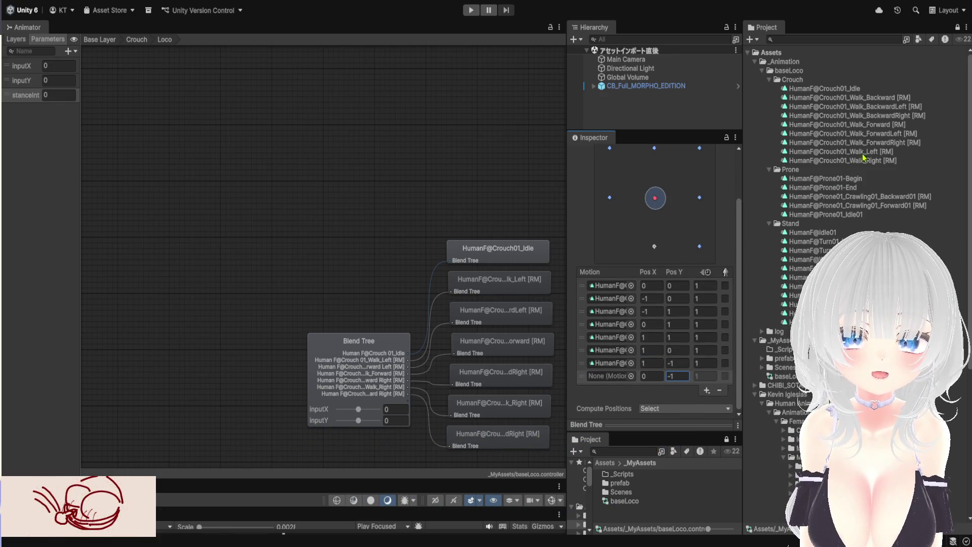
left_click(888, 99)
mouse_move(888, 99)
left_mouse_down()
mouse_move(699, 381)
mouse_move(619, 377)
left_mouse_up()
Add a ninth motion slot positioned at X -1, Y -1.
scroll(673, 388, "down", 1)
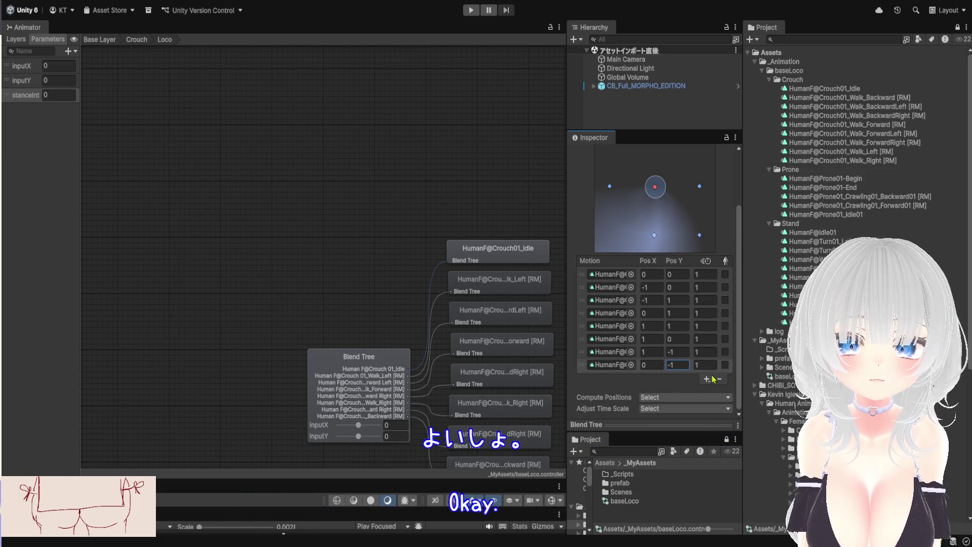
left_click(707, 378)
left_click(655, 379)
type("-1")
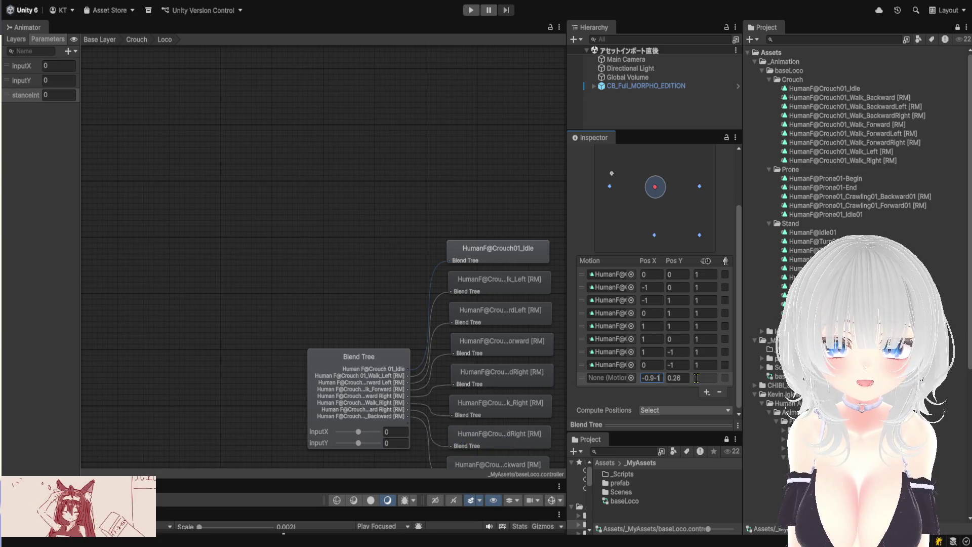
left_click_drag(661, 380, 641, 379)
type("-1")
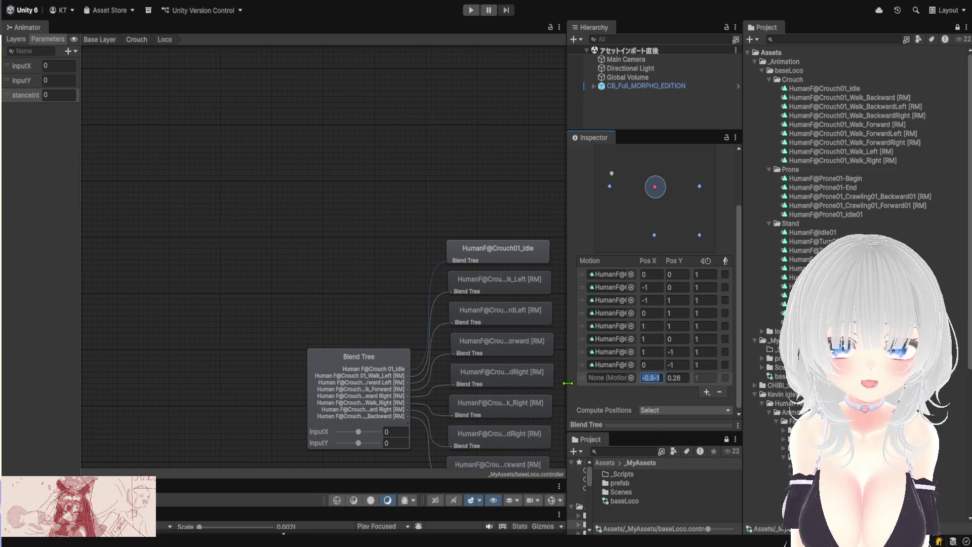
left_click(678, 378)
type("-1")
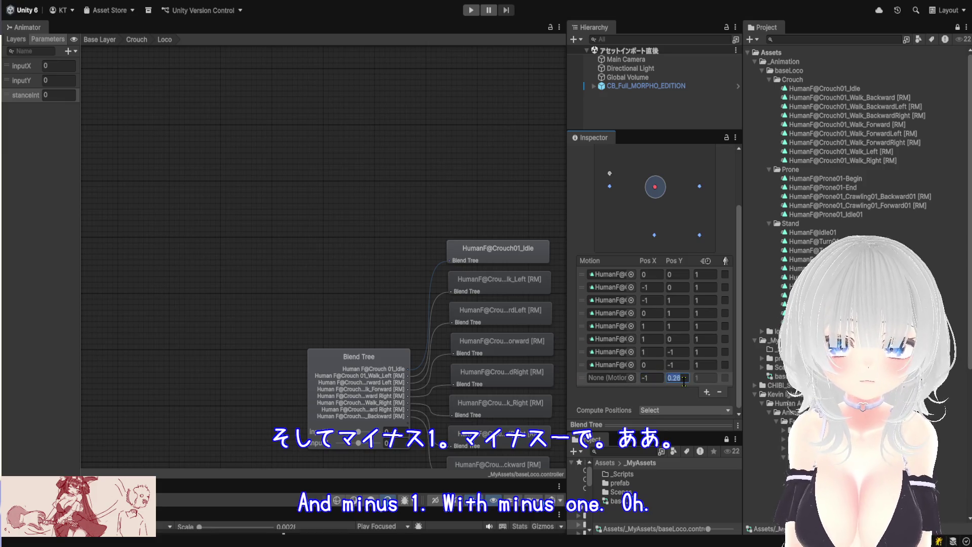
Assign HumanF@Crouch01_Walk_BackwardLeft [RM] to the ninth slot and recenter the blend tree graph.
scroll(678, 304, "up", 3)
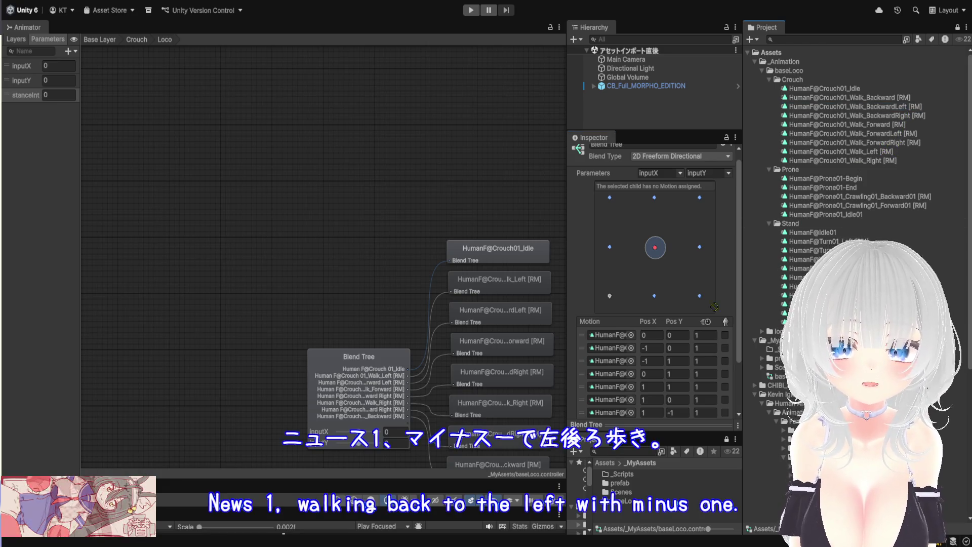
scroll(607, 418, "down", 3)
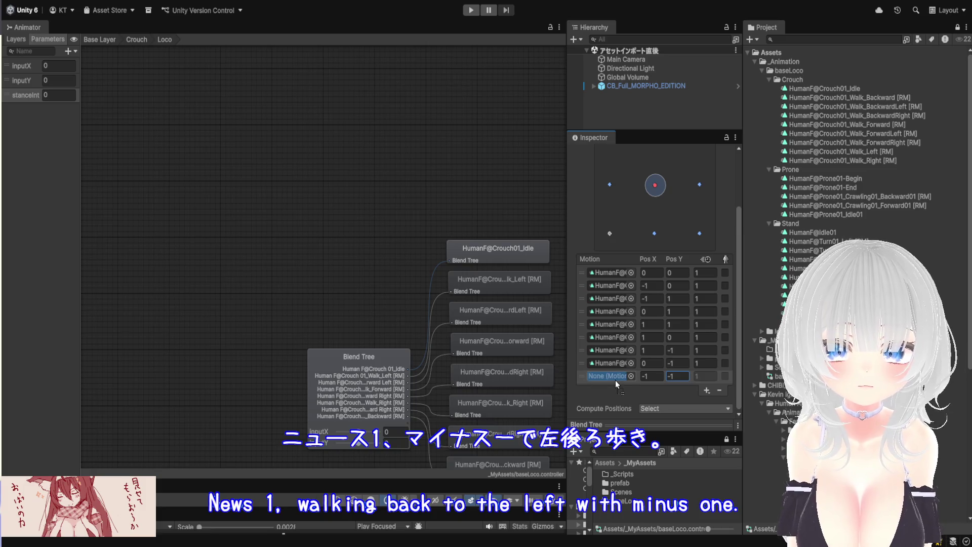
left_click_drag(615, 381, 616, 381)
scroll(369, 267, "down", 2)
scroll(311, 223, "up", 5)
mouse_move(311, 224)
left_mouse_down()
mouse_move(273, 147)
mouse_move(219, 122)
left_mouse_up()
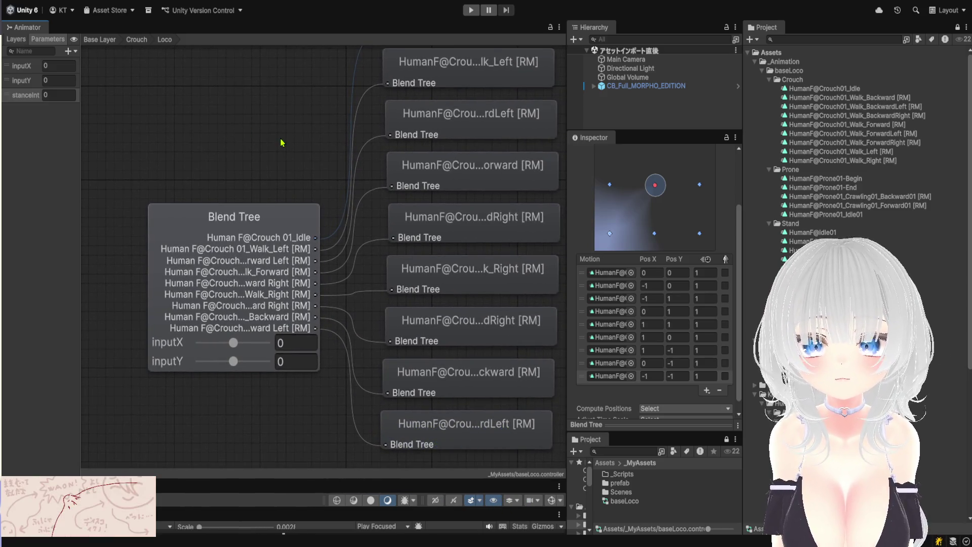
scroll(280, 141, "down", 3)
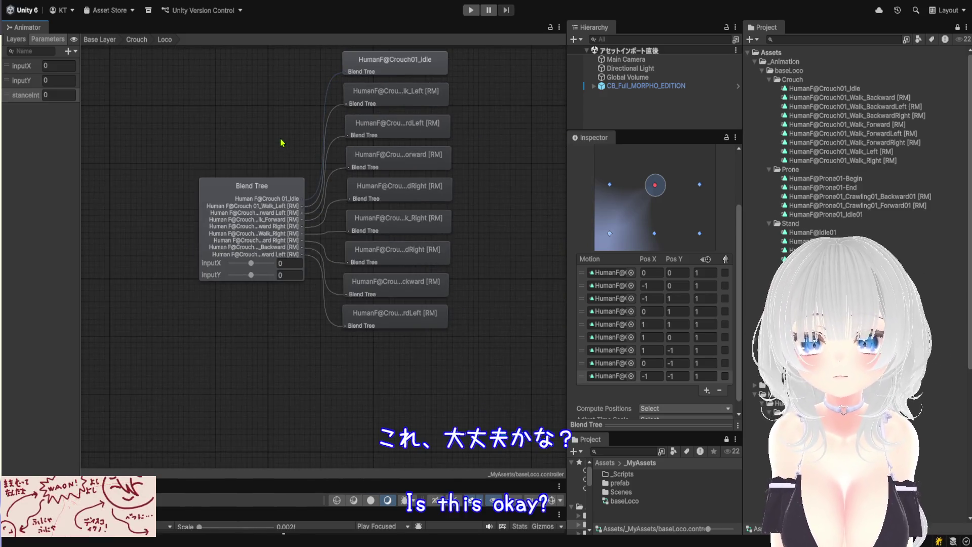
Back in the Base Layer, create a new sub-state machine named Prone.
left_click(136, 39)
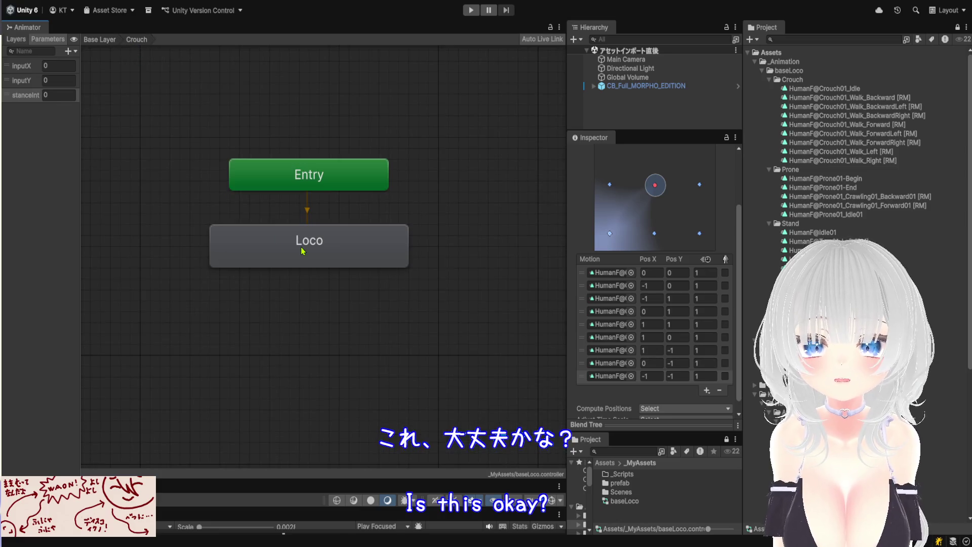
left_click(99, 40)
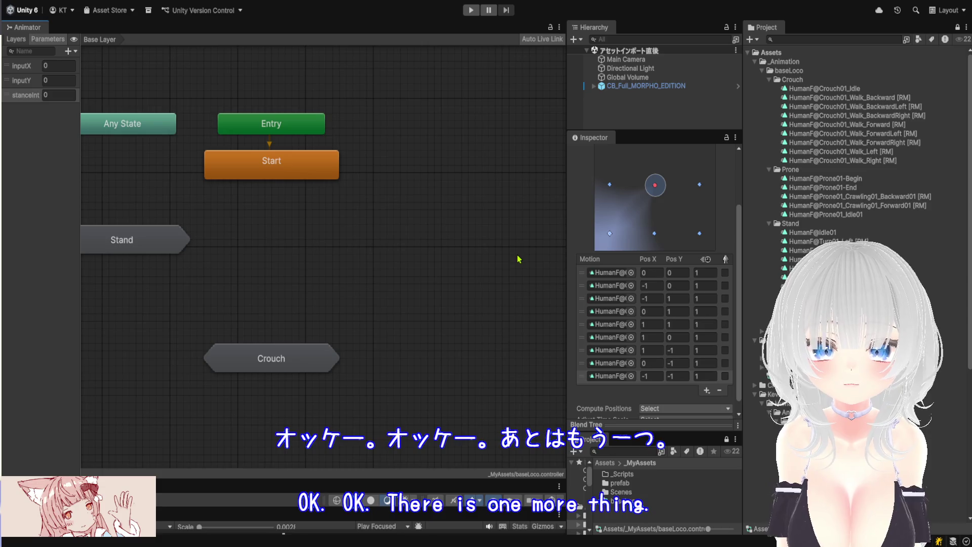
key("ctrl+v")
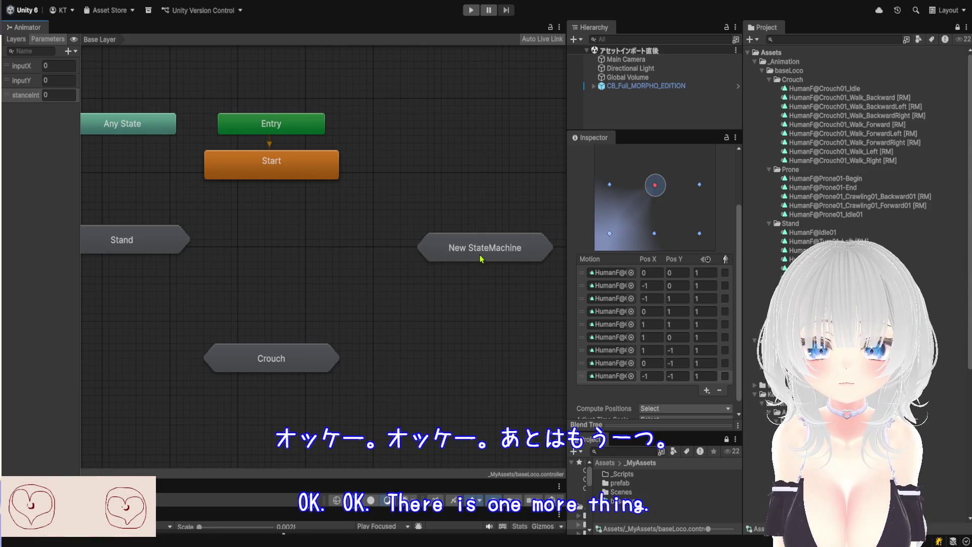
left_click(464, 255)
left_click_drag(465, 255, 452, 254)
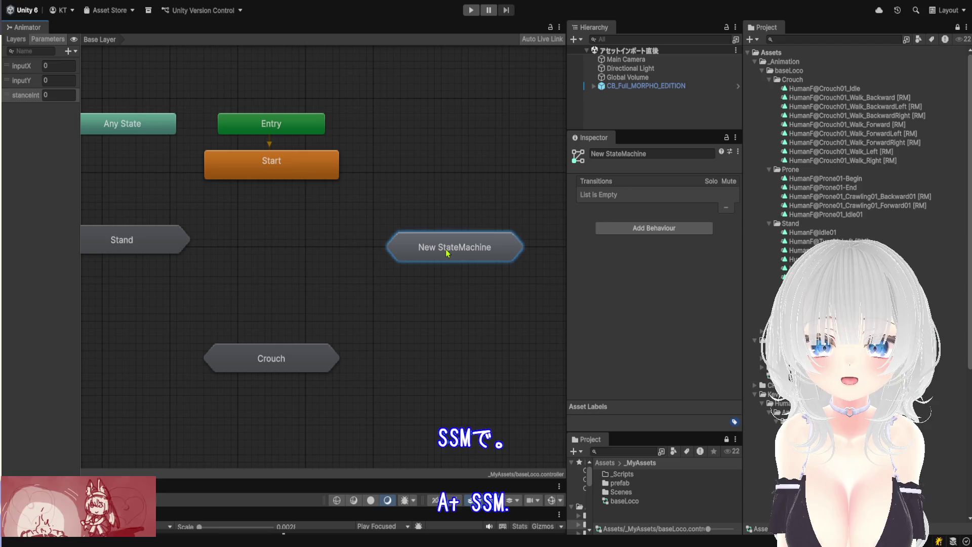
left_click(658, 154)
type("Prone")
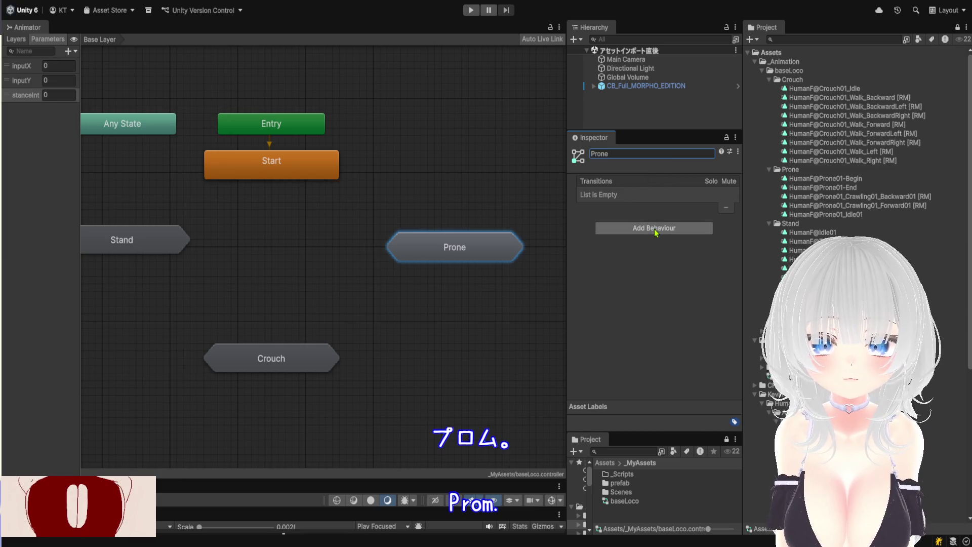
Inside Prone, add a blend tree state named Loco under Entry and open it.
double_click(455, 245)
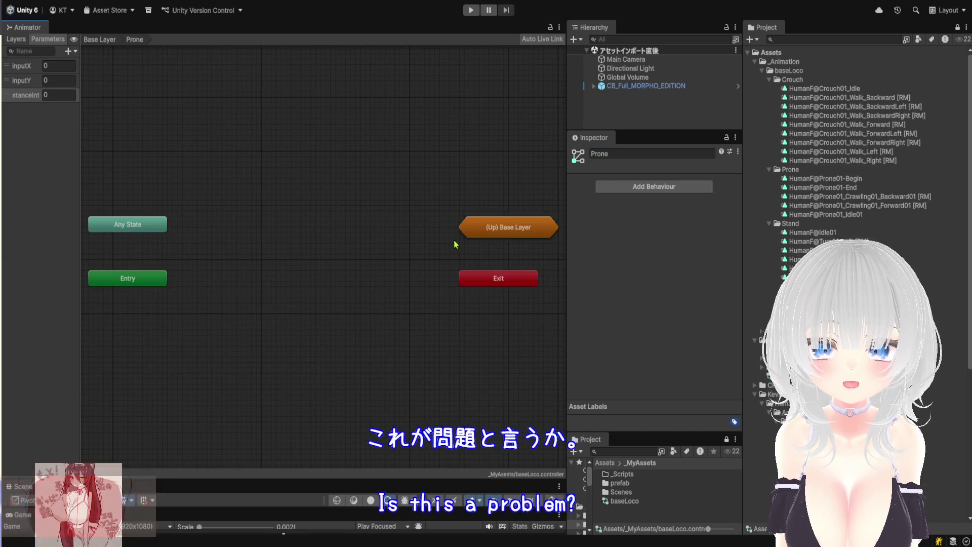
mouse_move(128, 285)
left_mouse_down()
mouse_move(219, 271)
mouse_move(302, 230)
left_mouse_up()
scroll(306, 264, "up", 2)
scroll(306, 263, "up", 2)
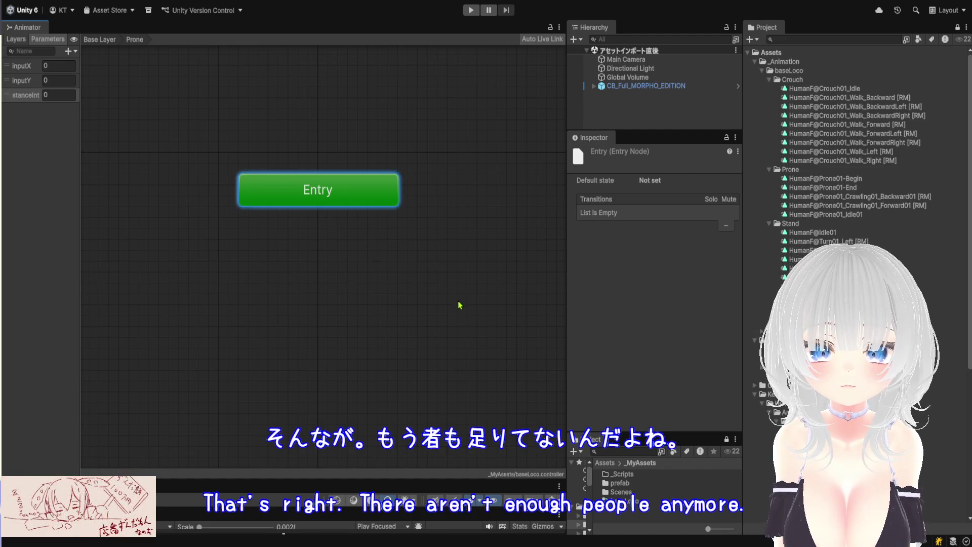
key("ctrl+v")
mouse_move(368, 298)
left_mouse_down()
mouse_move(303, 277)
mouse_move(303, 258)
mouse_move(293, 258)
left_mouse_up()
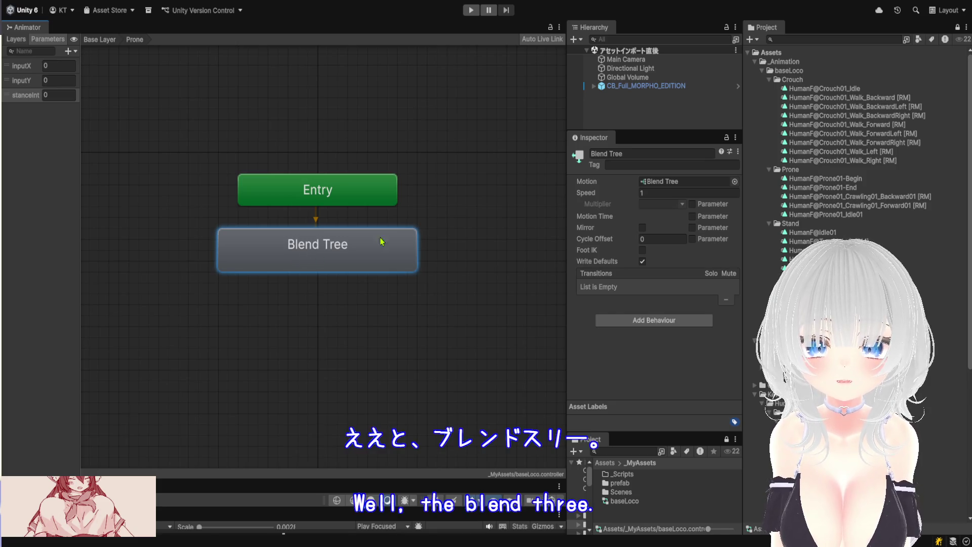
left_click(630, 154)
key("BackSpace")
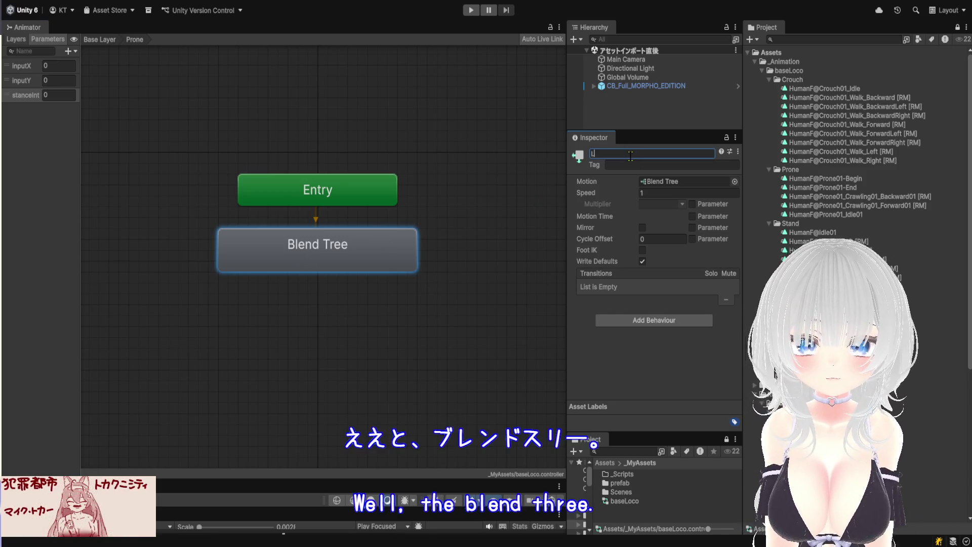
type("Loco")
key("Return")
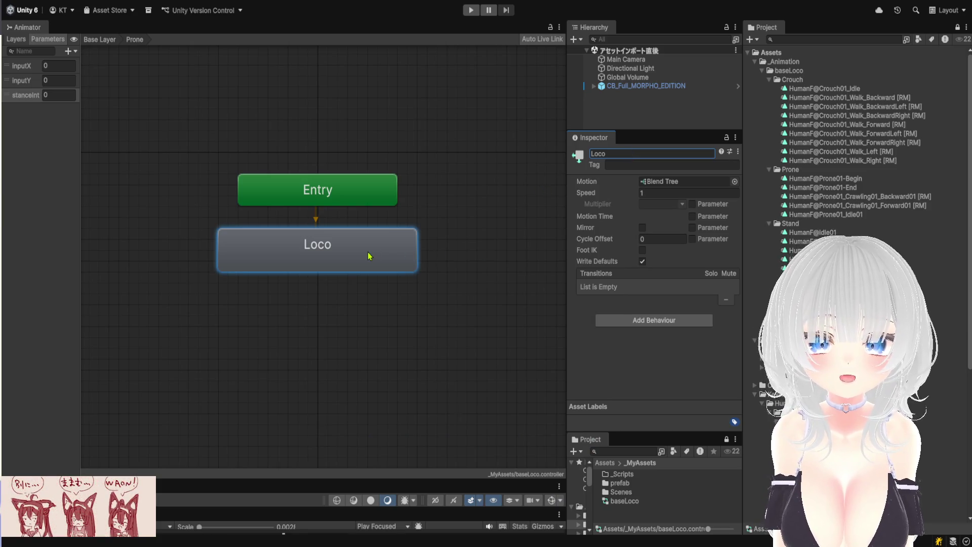
double_click(369, 257)
scroll(439, 244, "up", 3)
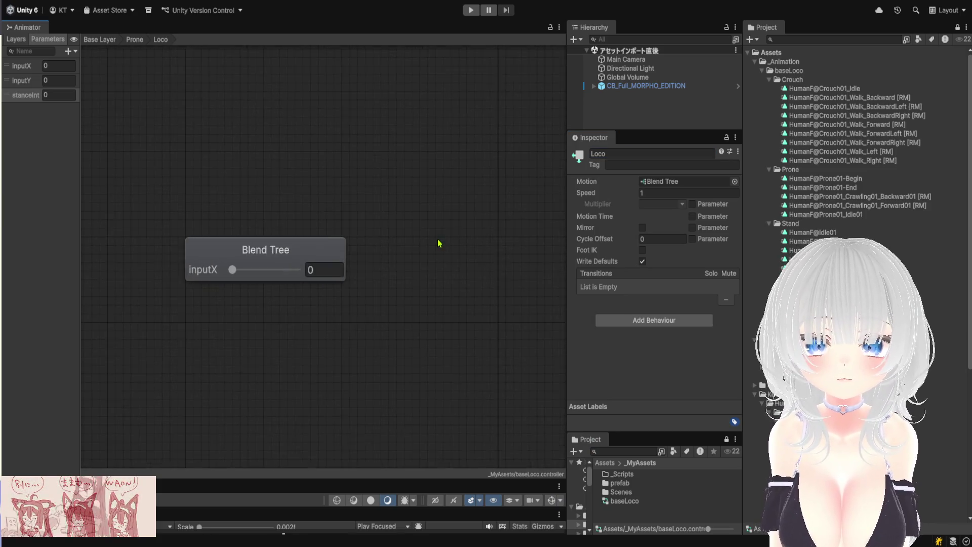
Play Inspector previews of HumanF@Prone01_Idle01, HumanF@Prone01-Begin and HumanF@Prone01-End in turn.
left_click_drag(473, 198, 385, 203)
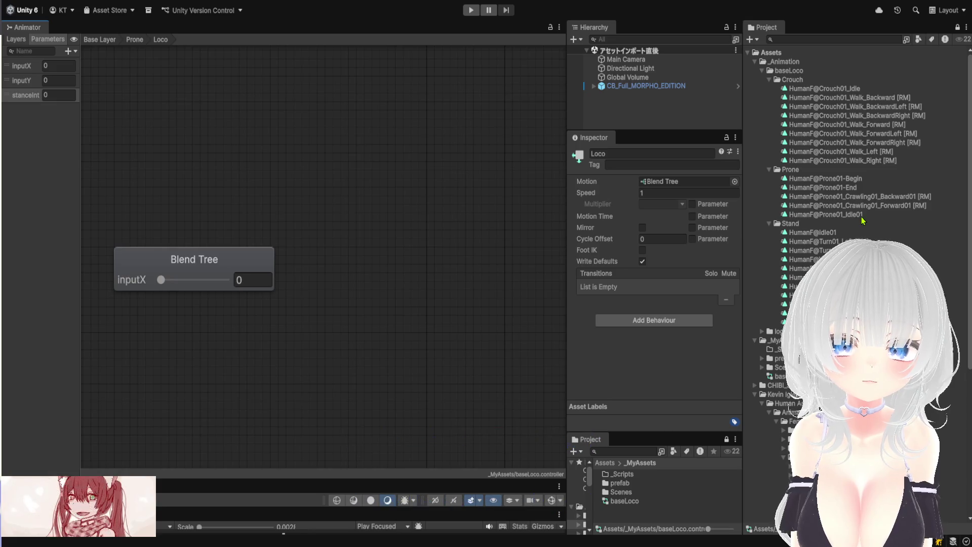
left_click(862, 215)
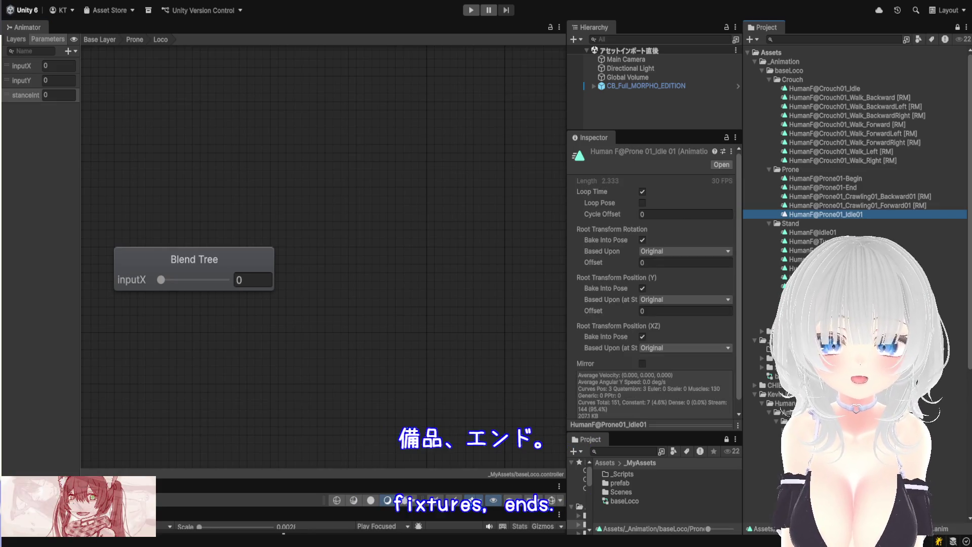
left_click(674, 430)
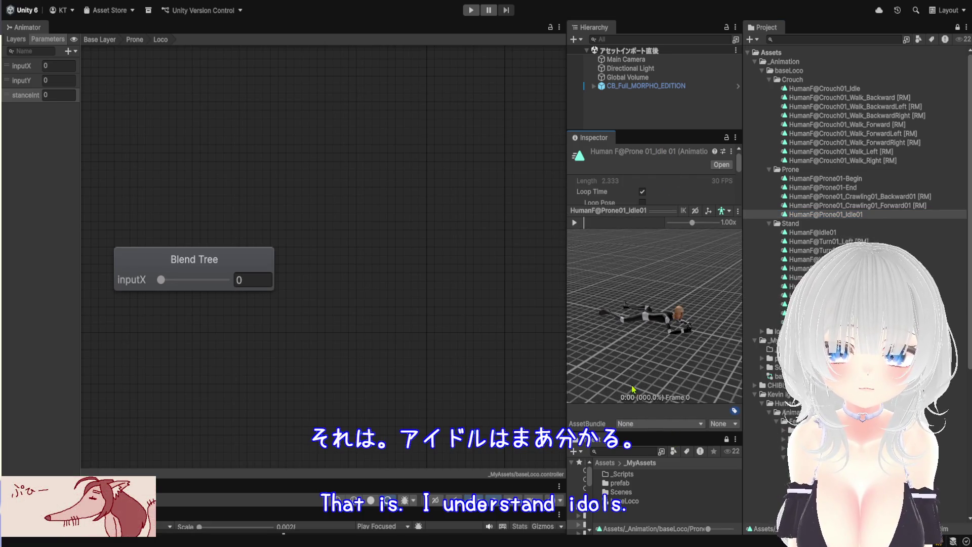
left_click(574, 222)
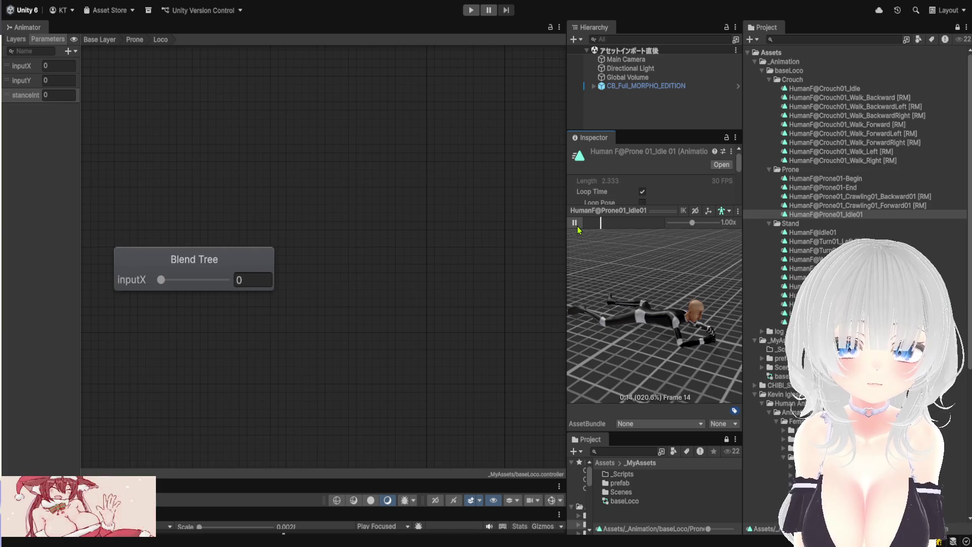
left_click(867, 180)
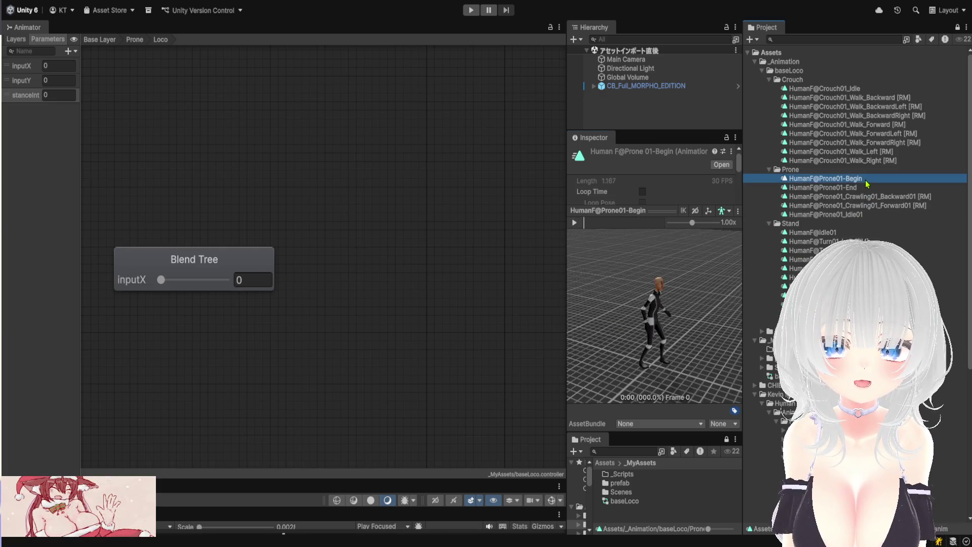
left_click(574, 222)
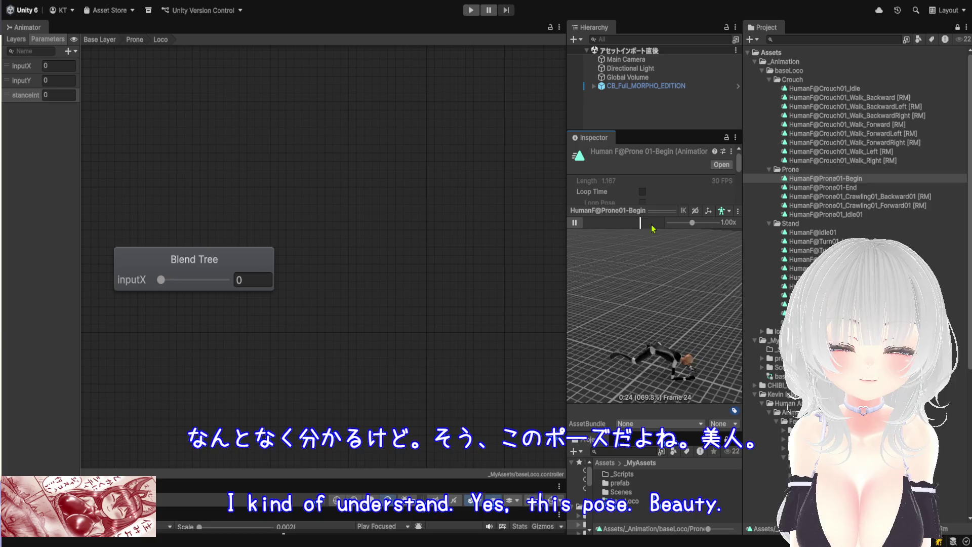
left_click(836, 187)
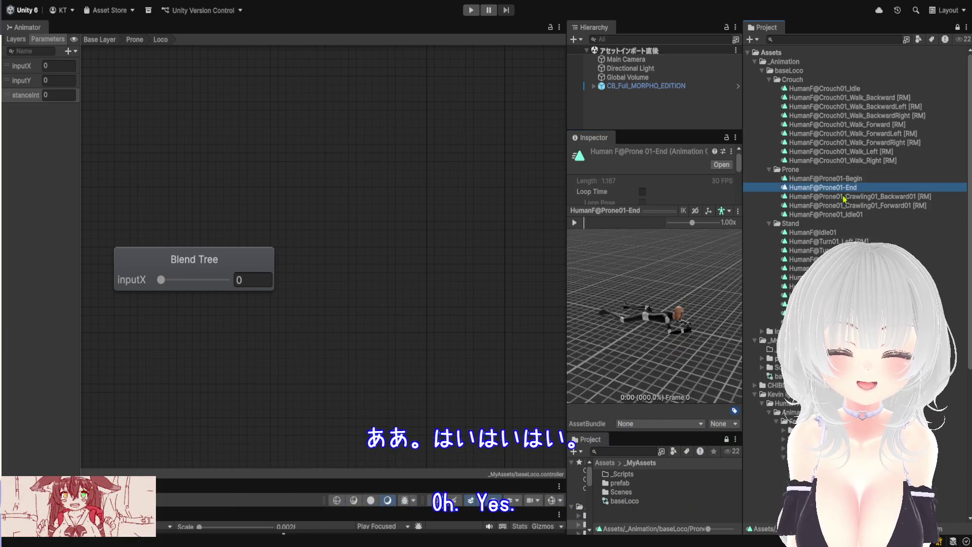
left_click(575, 222)
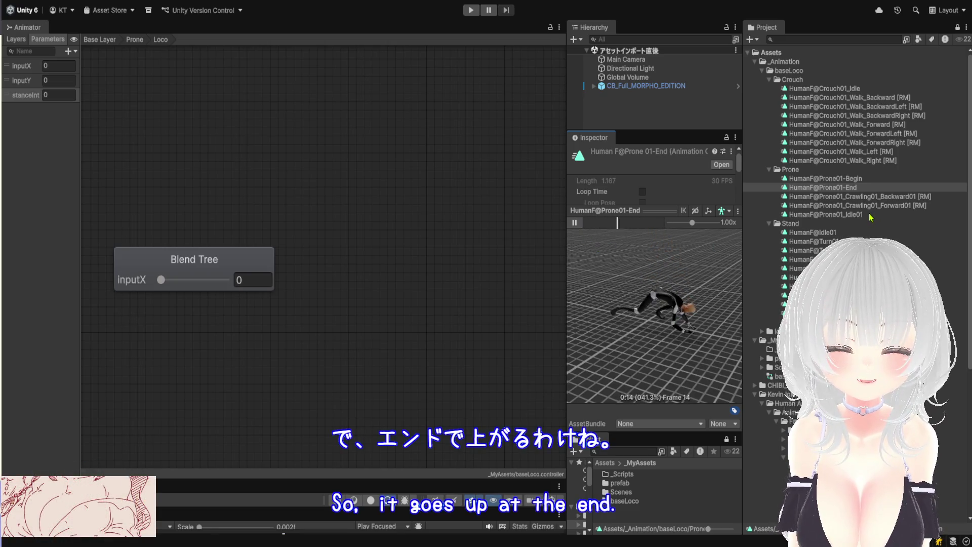
left_click(574, 222)
mouse_move(625, 218)
left_mouse_down()
mouse_move(626, 289)
mouse_move(658, 223)
left_mouse_up()
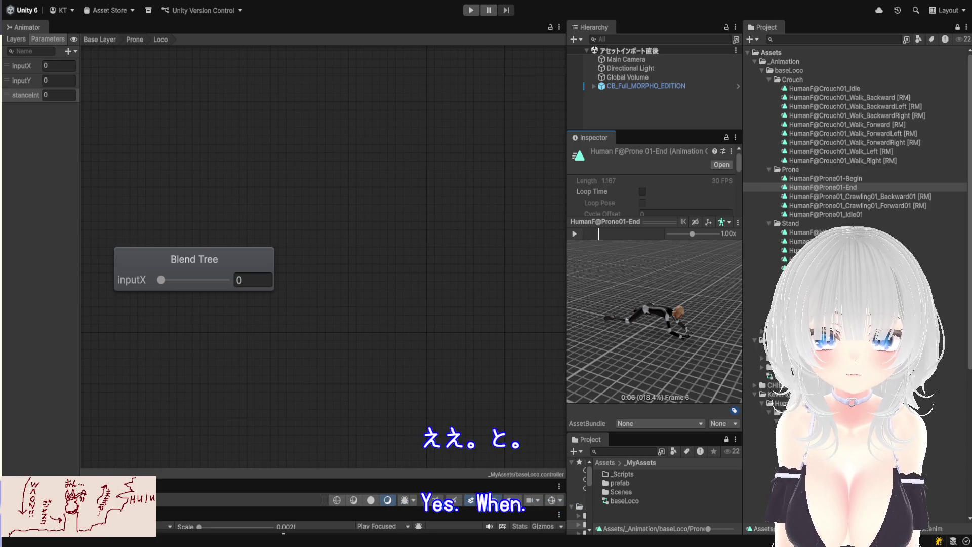
Enlarge the lower Project panel to show its folder tree, then select the Prone Loco node.
left_click_drag(626, 434, 612, 99)
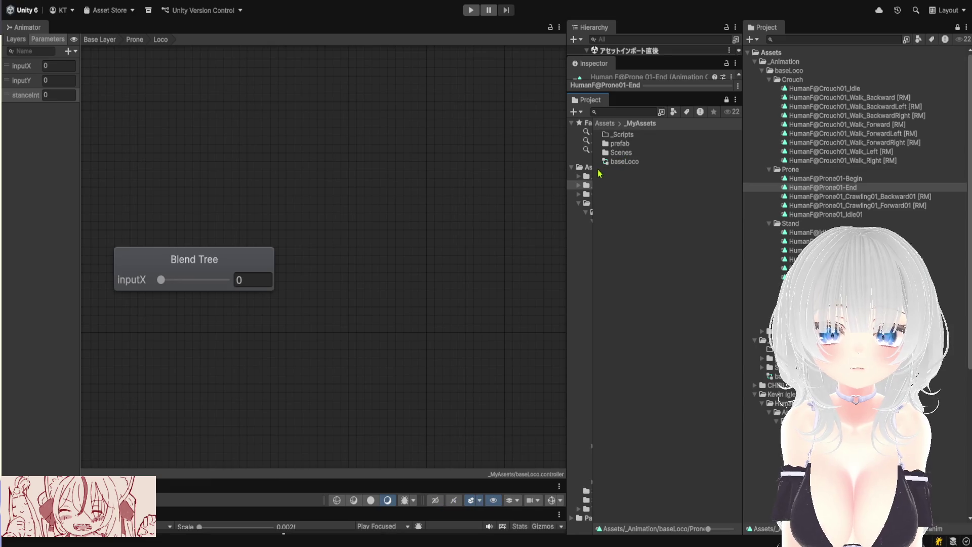
left_click_drag(592, 173, 680, 181)
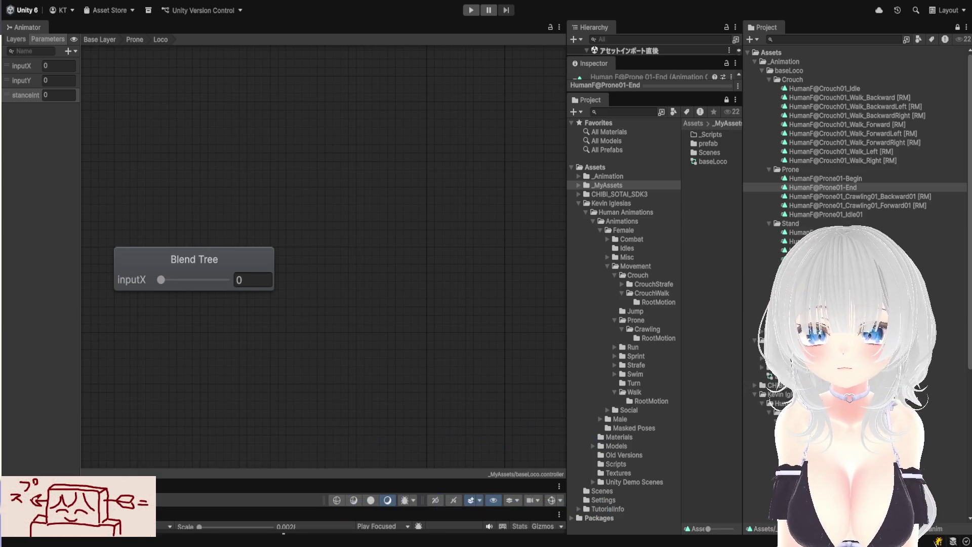
left_click(226, 267)
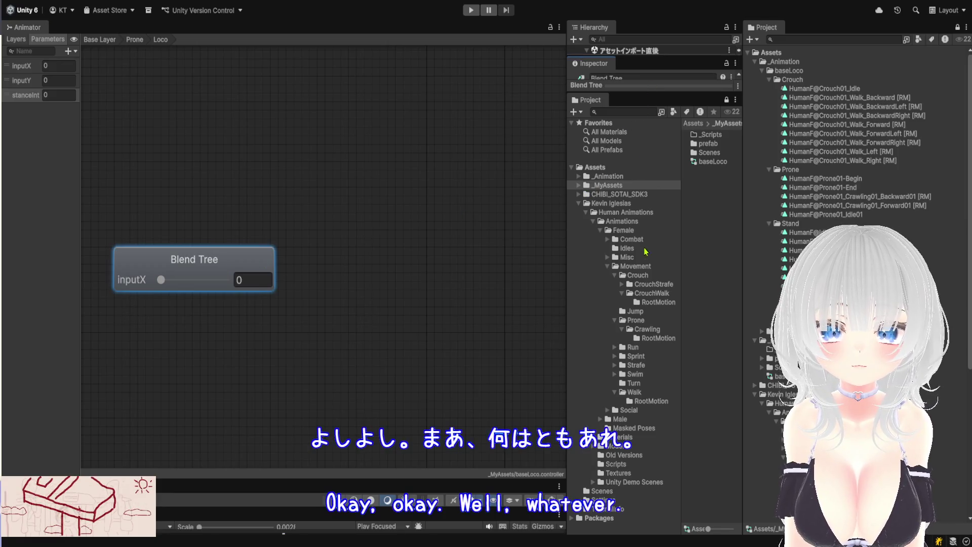
Set the Prone Loco blend tree to 2D Freeform Directional with inputY as second parameter.
left_click_drag(664, 97, 658, 499)
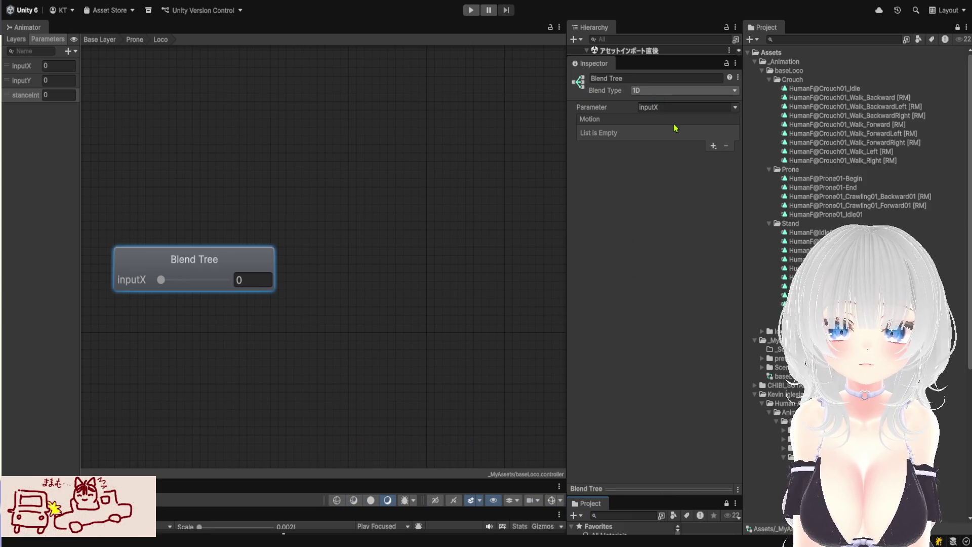
left_click(689, 141)
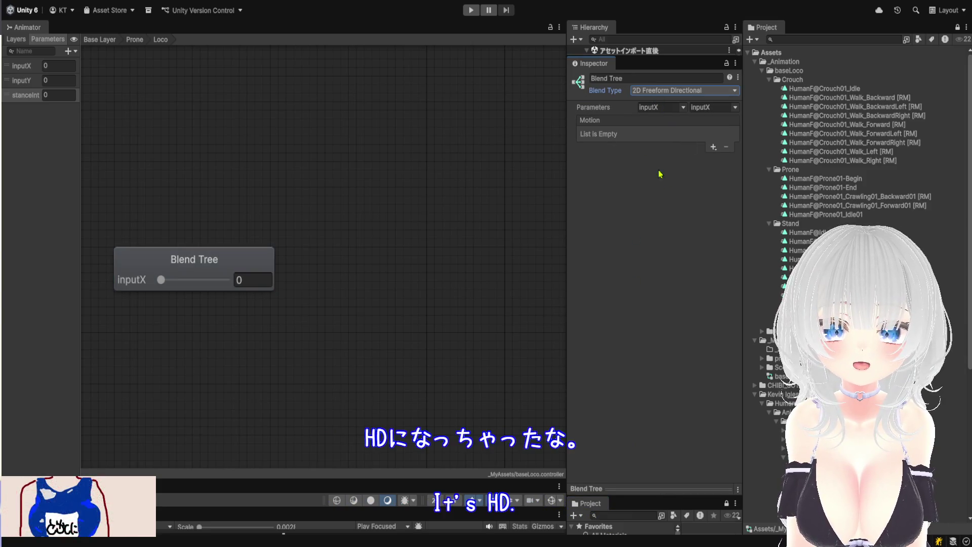
left_click(722, 108)
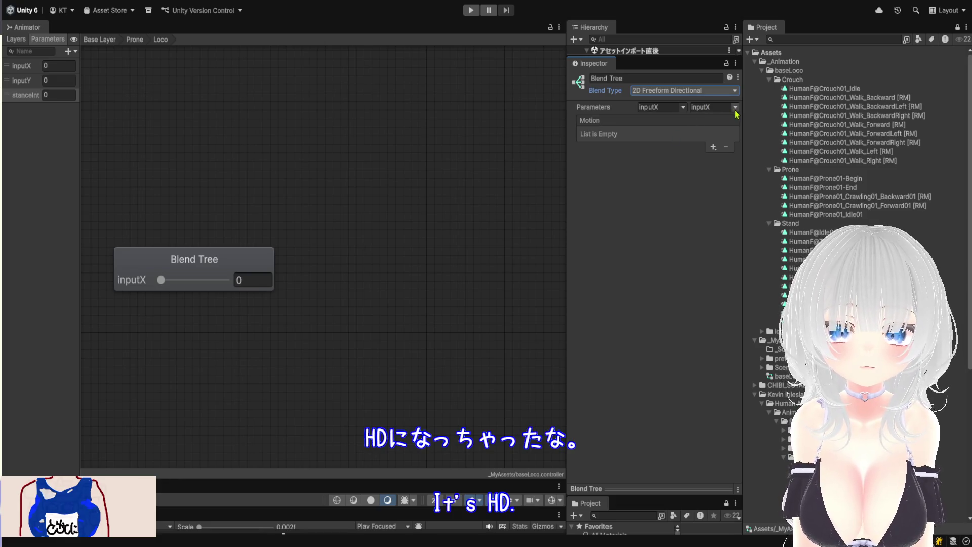
left_click(740, 138)
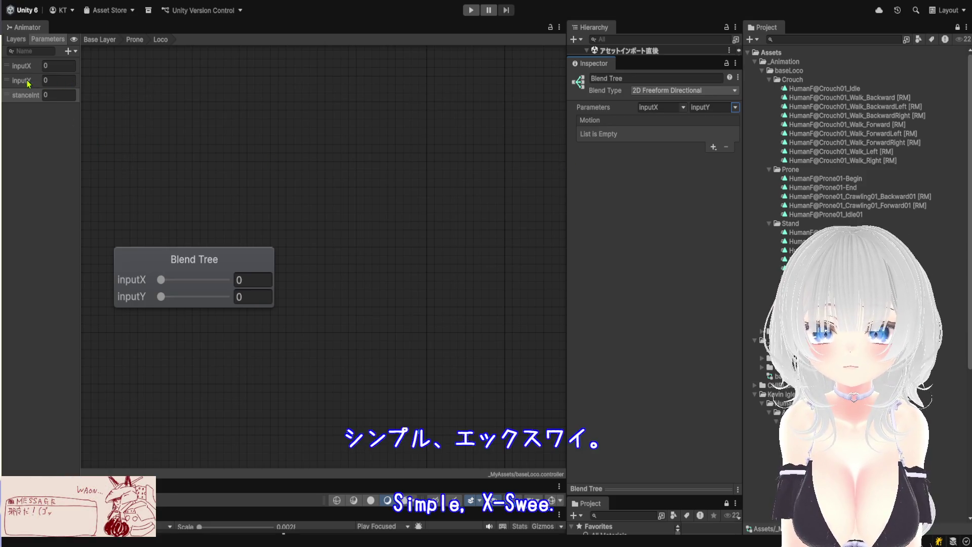
Return to the Base Layer and enter the Crouch sub-state machine.
left_click(135, 41)
left_click(99, 39)
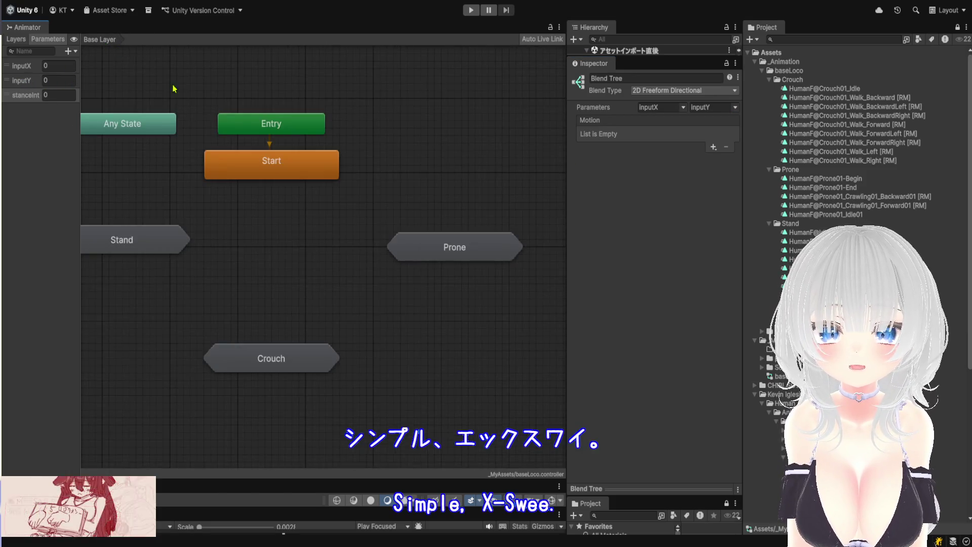
double_click(265, 365)
Open the Crouch Loco blend tree and bring its clip nodes into view.
left_click(321, 248)
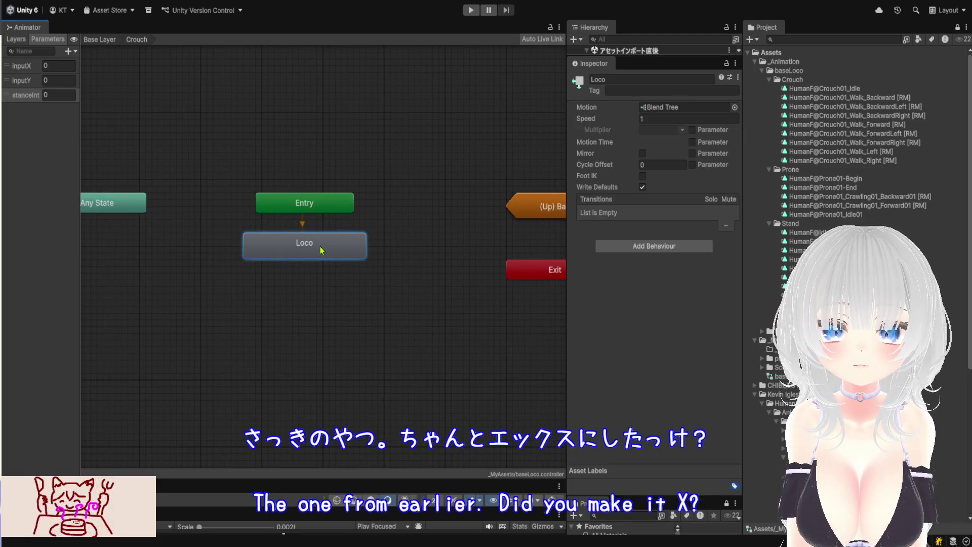
double_click(319, 256)
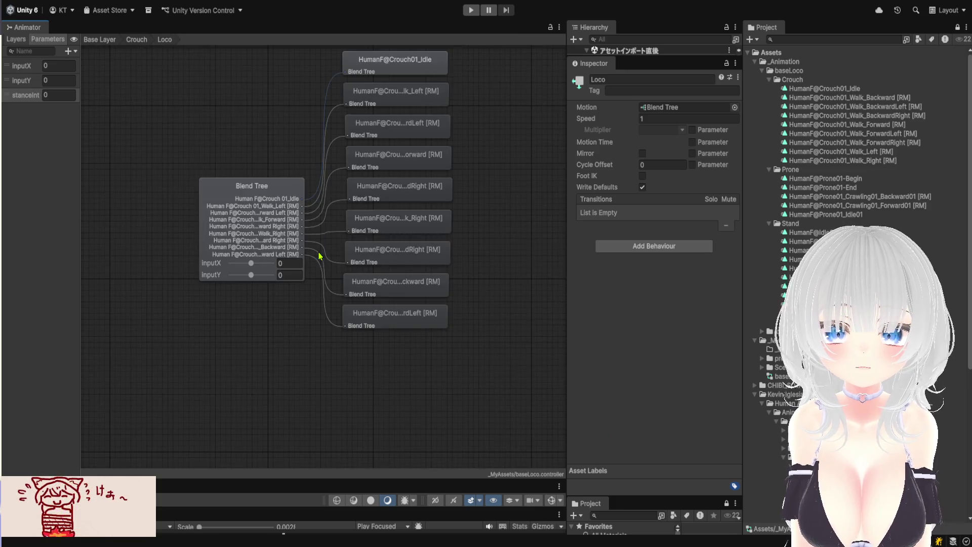
mouse_move(469, 208)
left_mouse_down()
mouse_move(480, 245)
mouse_move(421, 274)
left_mouse_up()
scroll(257, 330, "up", 2)
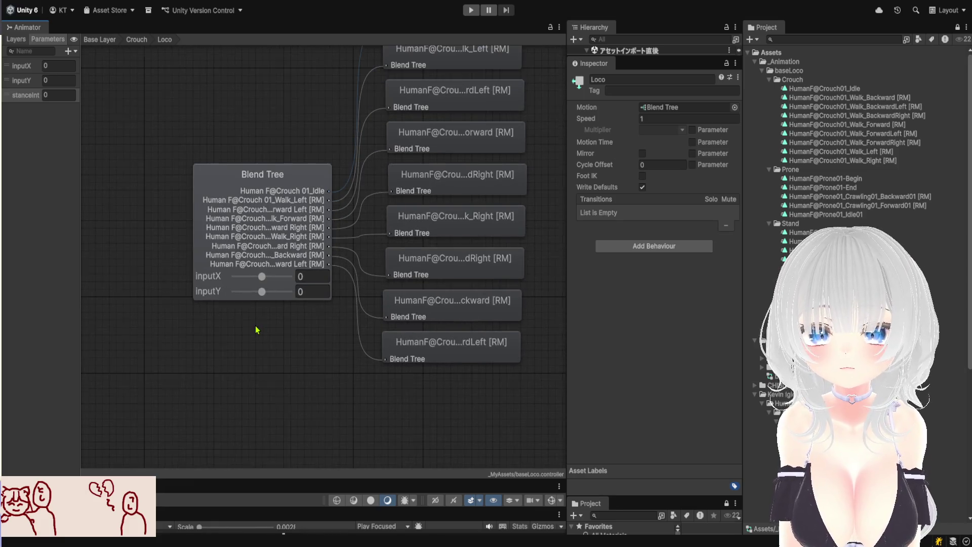
Go back through the Base Layer into Prone and open its Loco blend tree.
left_click(108, 43)
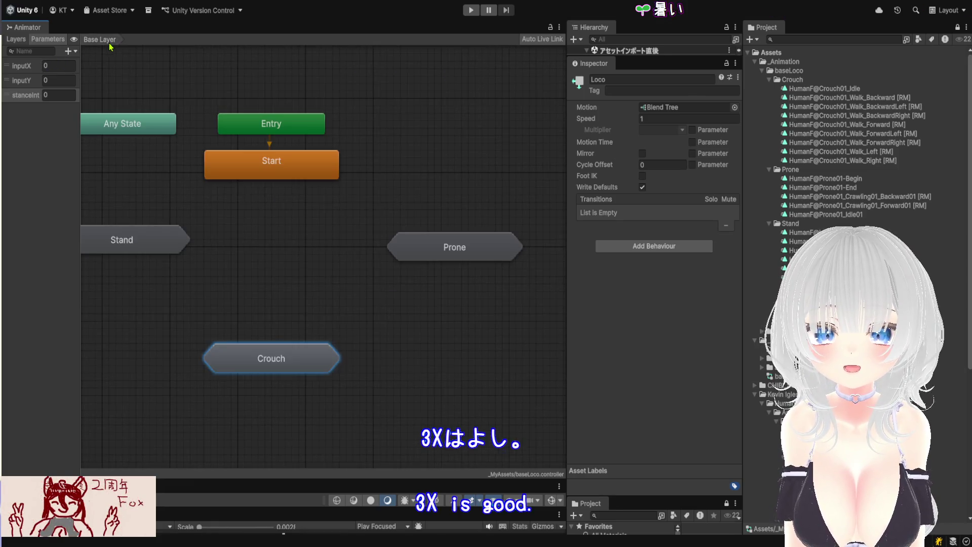
double_click(462, 246)
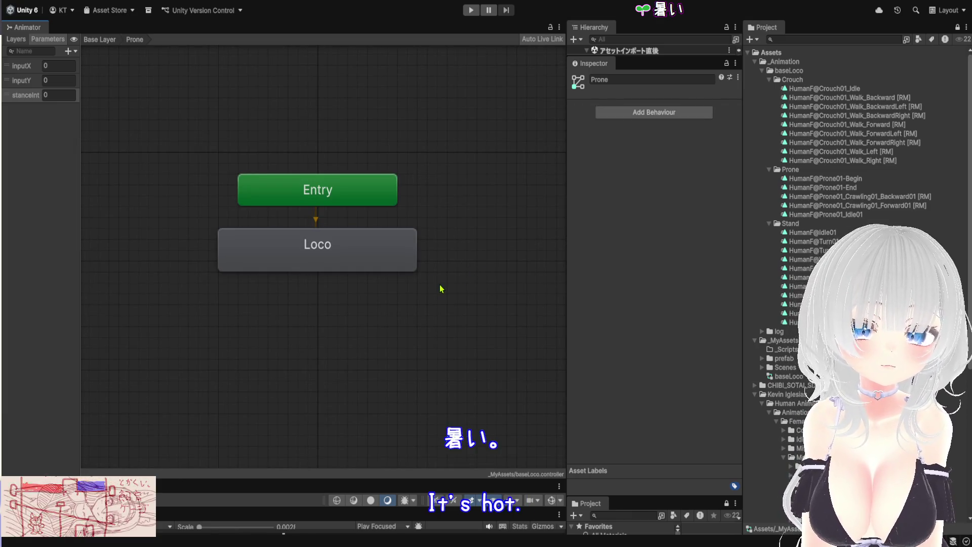
left_click(377, 269)
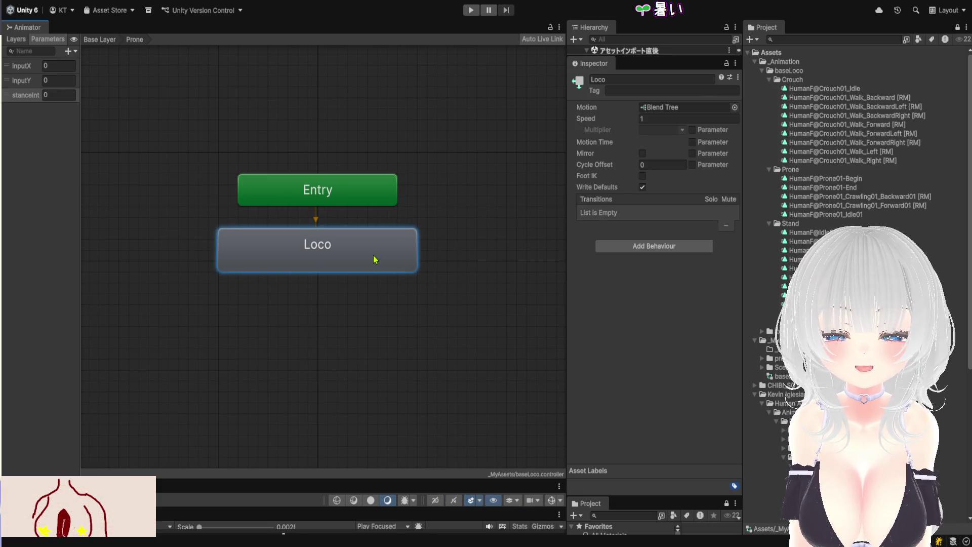
double_click(375, 257)
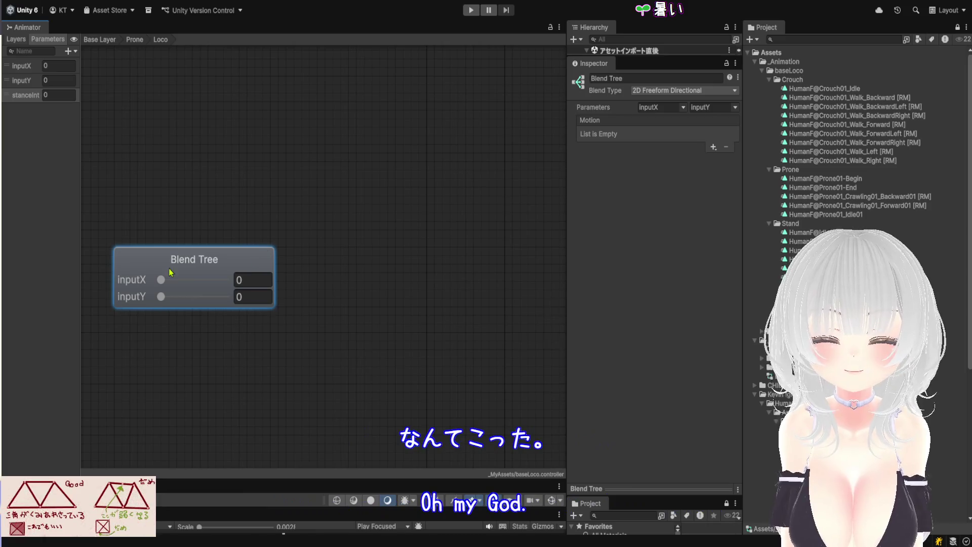
left_click(710, 152)
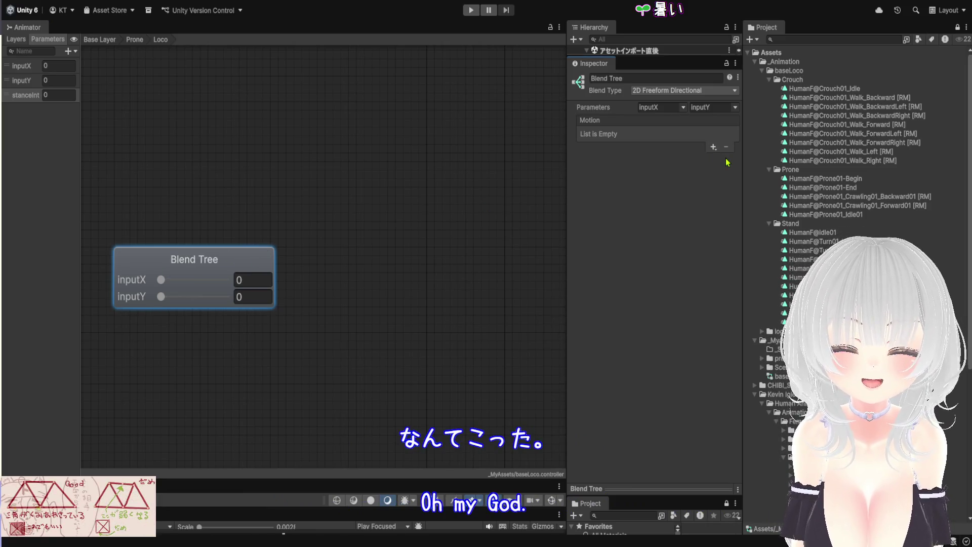
Add HumanF@Prone01_Idle01 at 0,0 and Crawling01_Forward01 [RM] at 0,1, plus a third empty slot.
left_click(719, 165)
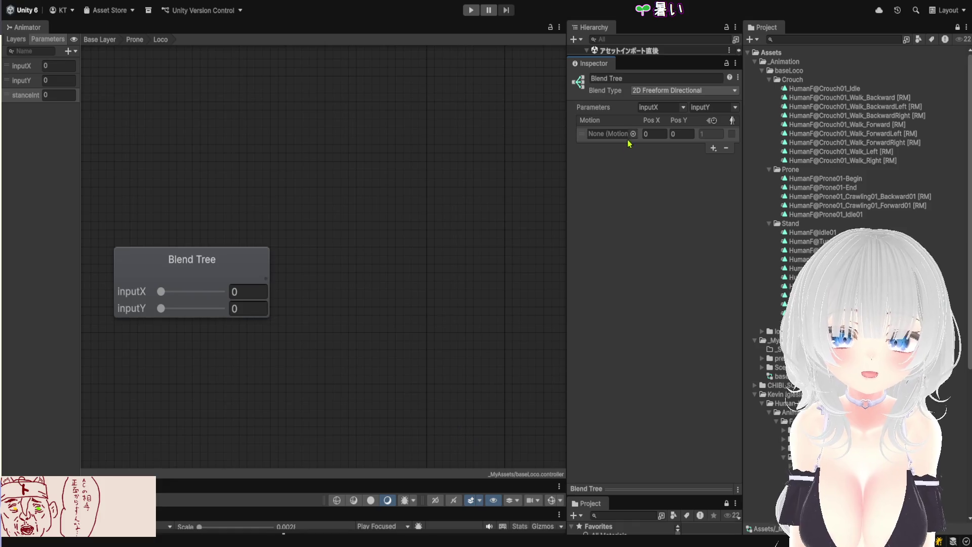
mouse_move(851, 217)
left_mouse_down()
mouse_move(760, 172)
mouse_move(613, 135)
left_mouse_up()
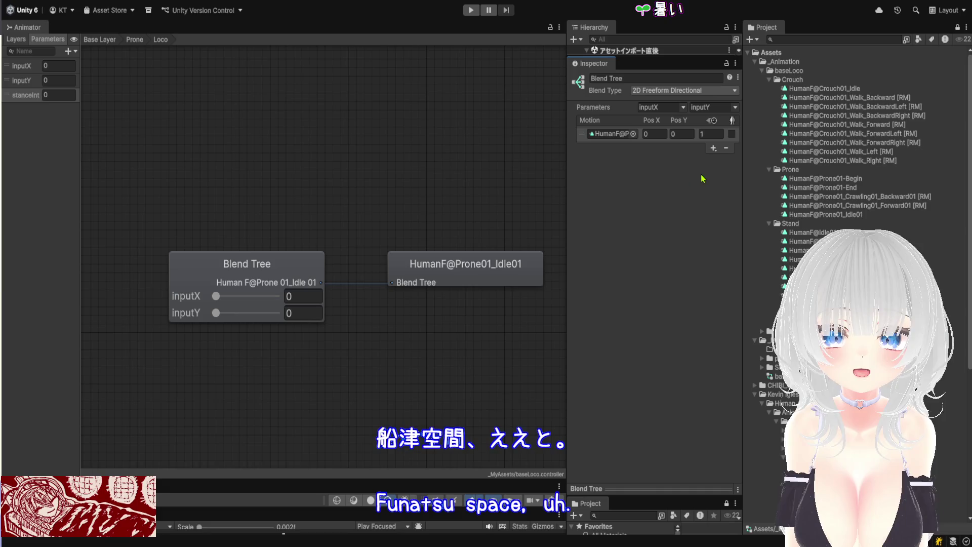
left_click(714, 147)
left_click(724, 157)
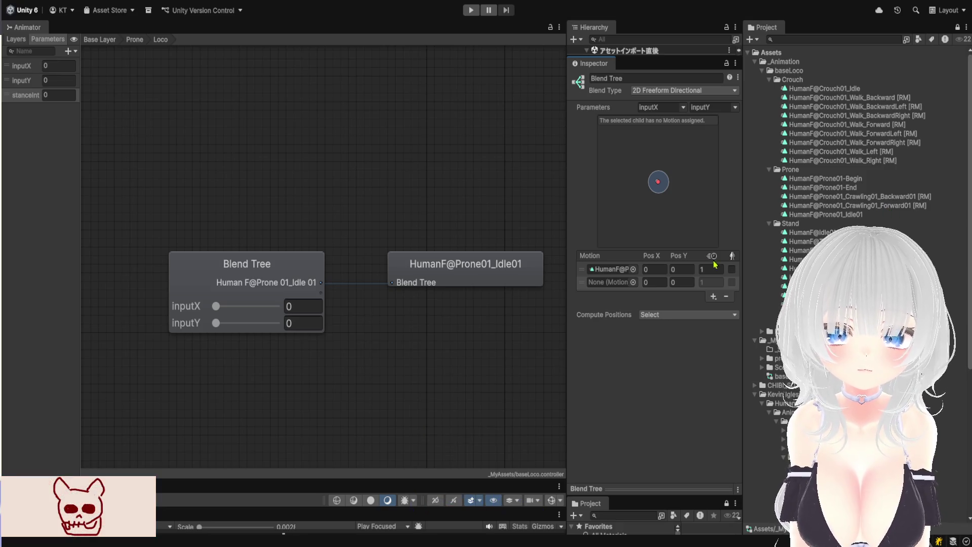
left_click(684, 279)
type("1")
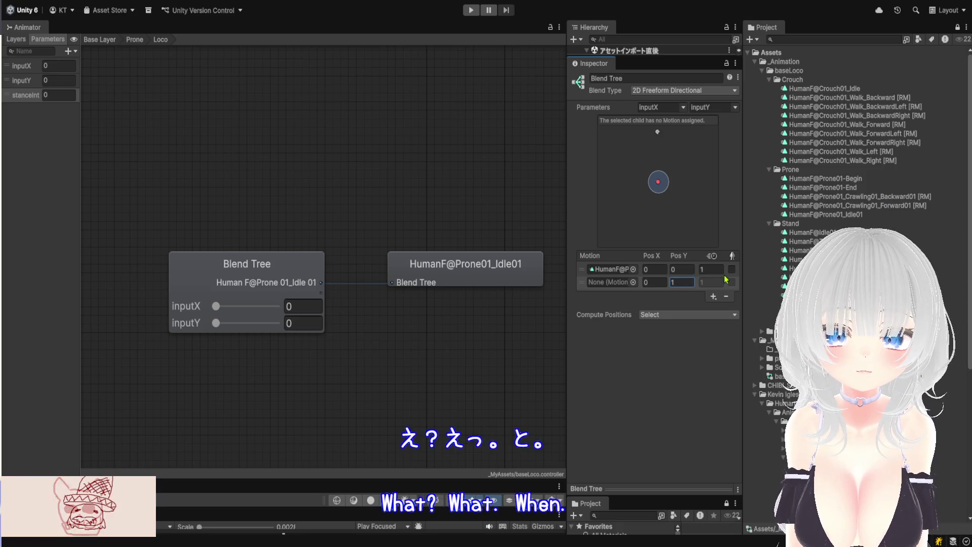
mouse_move(888, 209)
left_mouse_down()
mouse_move(749, 210)
mouse_move(614, 282)
left_mouse_up()
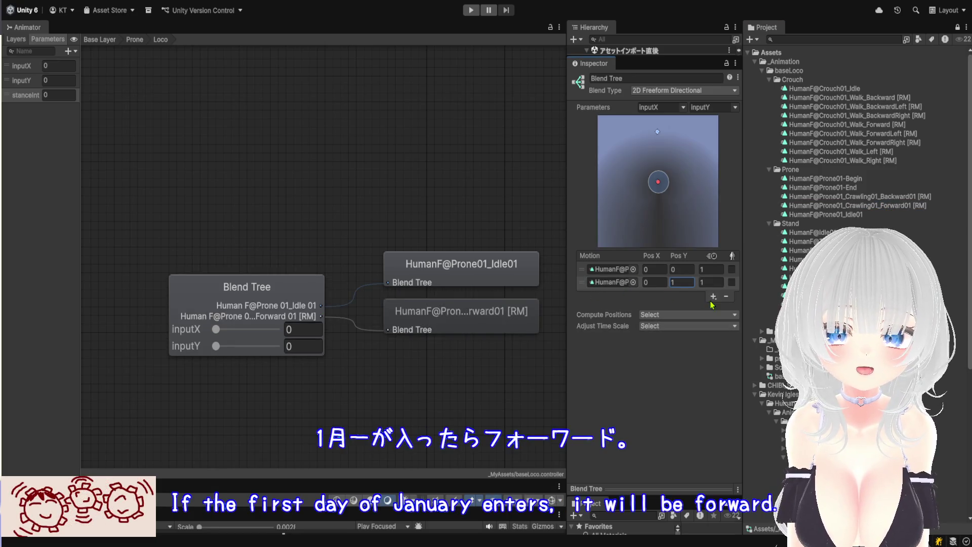
left_click(713, 297)
Place Crawling01_Backward01 in the third motion at 0,-1, then switch Blend Type to 1D.
left_click(673, 296)
key("shift+Tab")
type("0")
key("Tab")
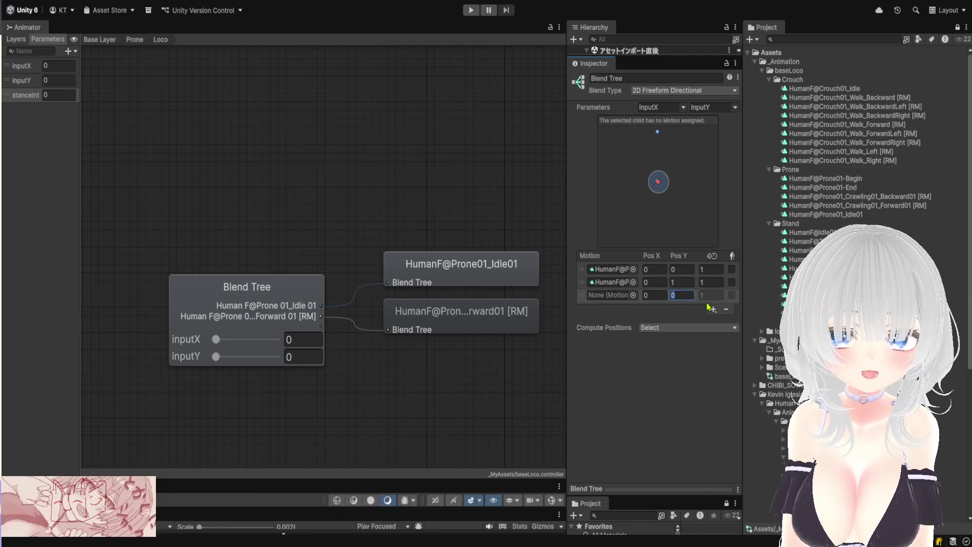
type("1")
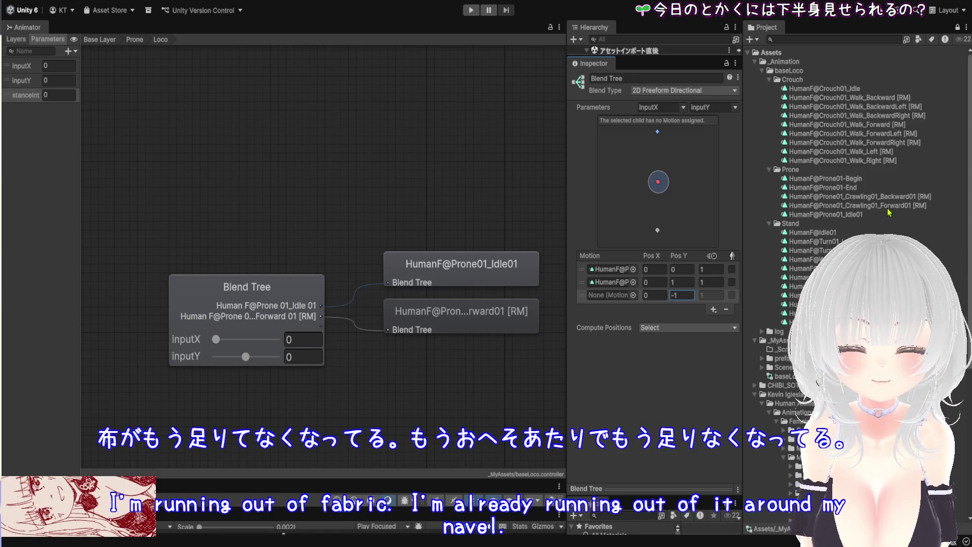
left_click_drag(881, 197, 609, 297)
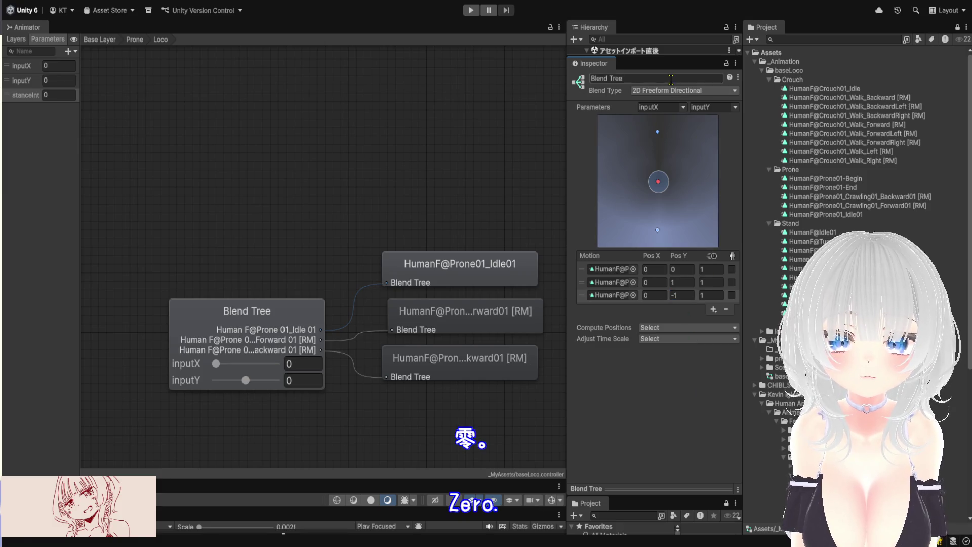
left_click(674, 107)
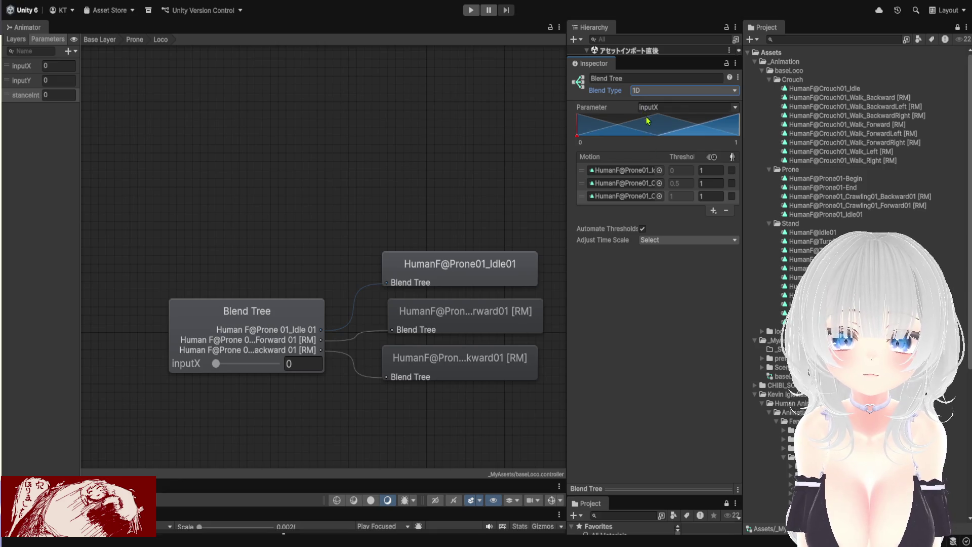
Preview the 1D blend at inputX around 0.26 and 0.93, and widen the motion list.
left_click(735, 107)
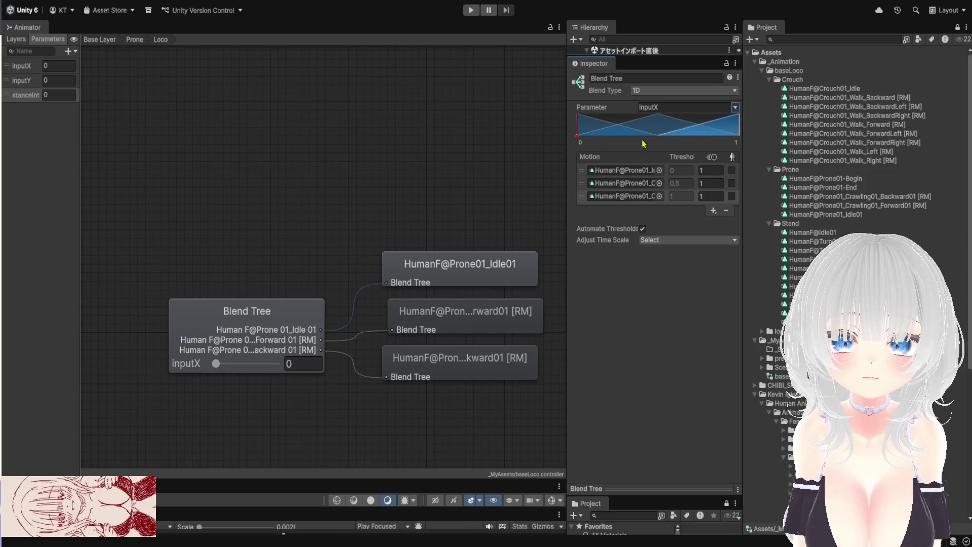
mouse_move(582, 140)
left_mouse_down()
mouse_move(736, 144)
mouse_move(628, 143)
mouse_move(661, 145)
left_mouse_up()
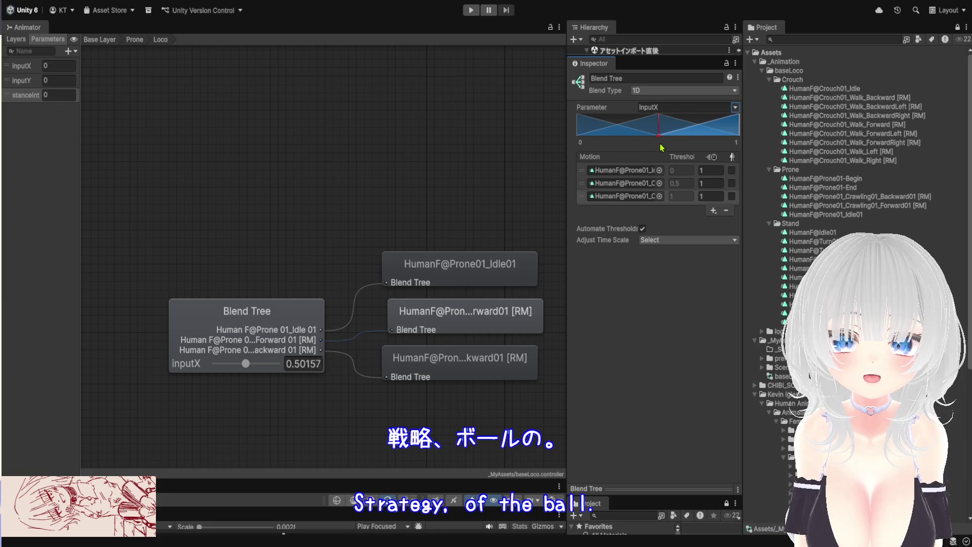
mouse_move(661, 147)
left_mouse_down()
mouse_move(732, 143)
mouse_move(735, 135)
left_mouse_up()
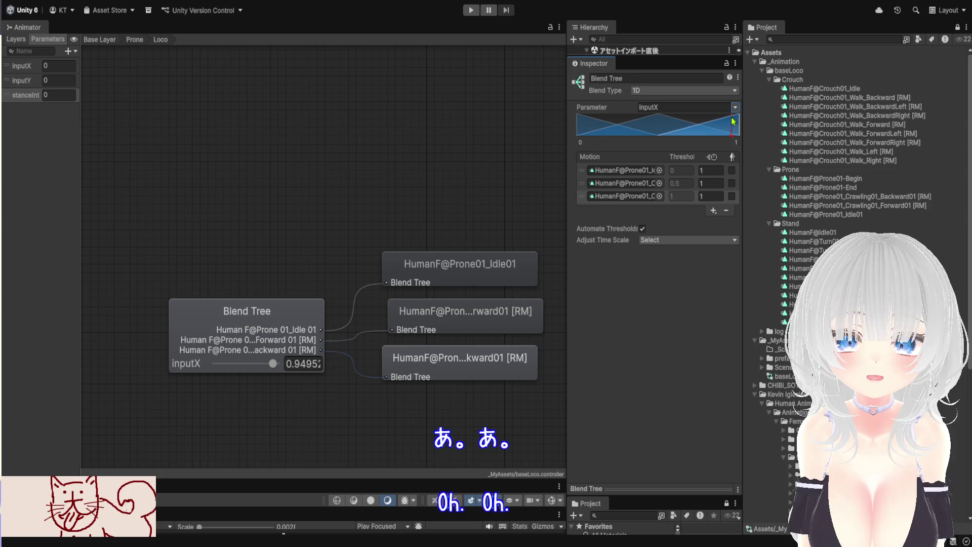
left_click(643, 196)
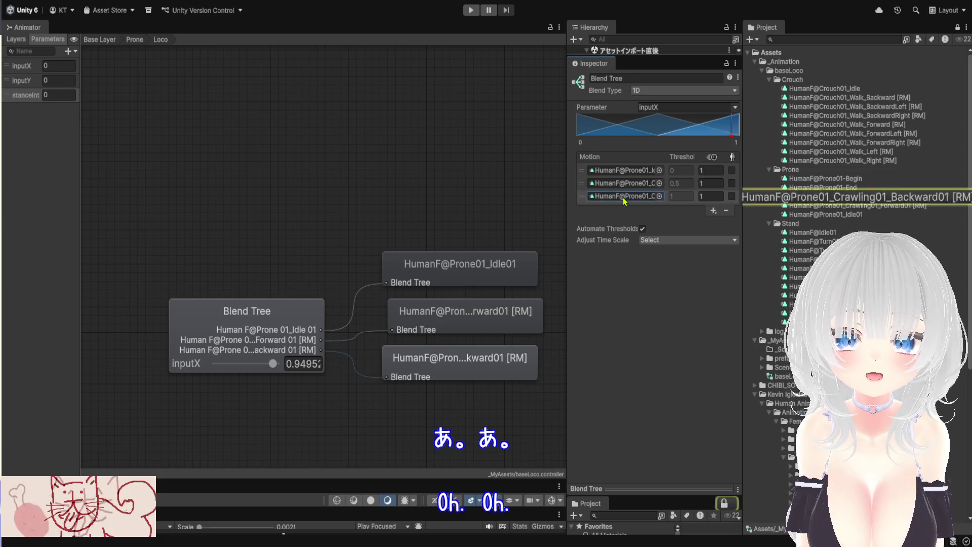
left_click(680, 173)
left_click(687, 184)
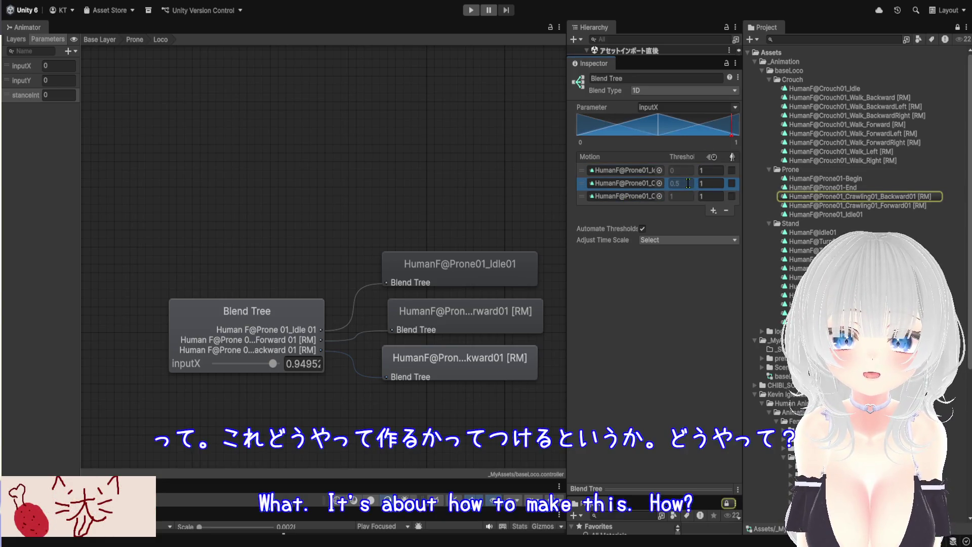
left_click_drag(743, 228, 811, 228)
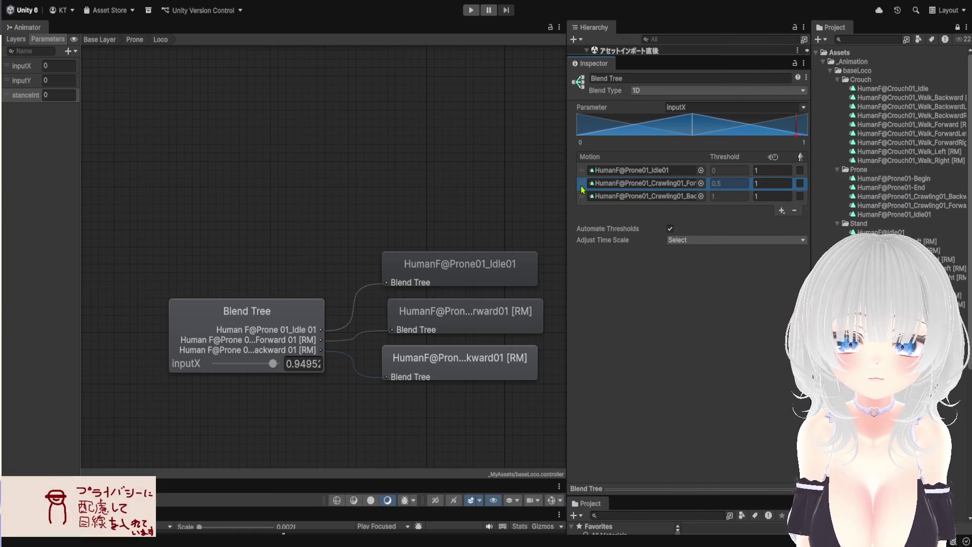
Adjust thresholds: idle near 0 (-0.0044), forward crawl 0.1667, backward crawl 1.
left_click(627, 174)
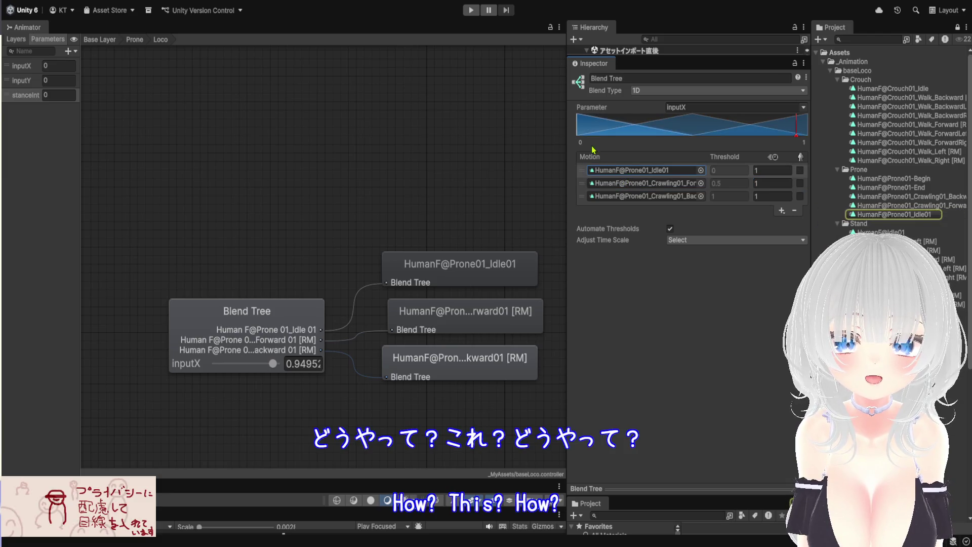
mouse_move(580, 116)
left_mouse_down()
mouse_move(691, 131)
mouse_move(662, 134)
left_mouse_up()
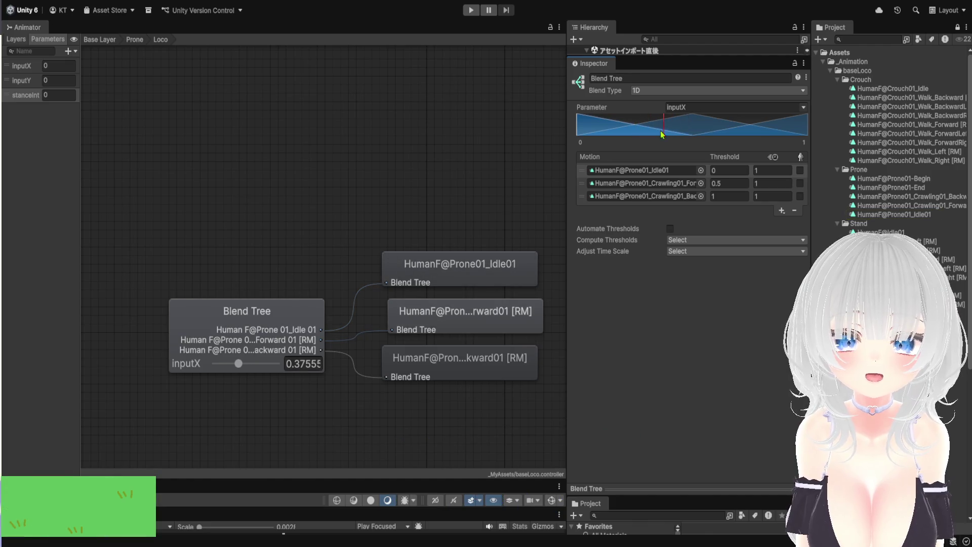
left_click(650, 172)
left_click(638, 185)
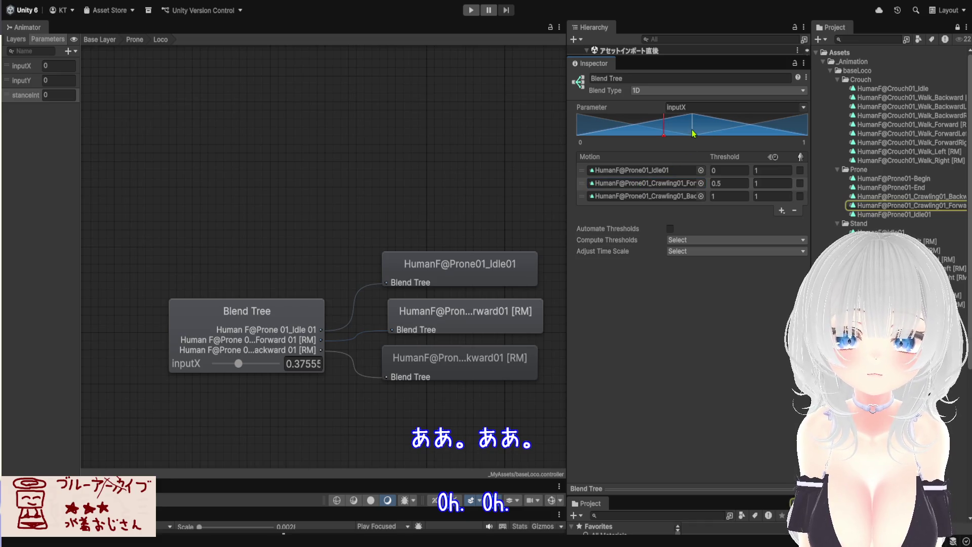
mouse_move(692, 137)
left_mouse_down()
mouse_move(862, 133)
mouse_move(768, 126)
mouse_move(796, 120)
left_mouse_up()
left_click_drag(666, 134, 672, 135)
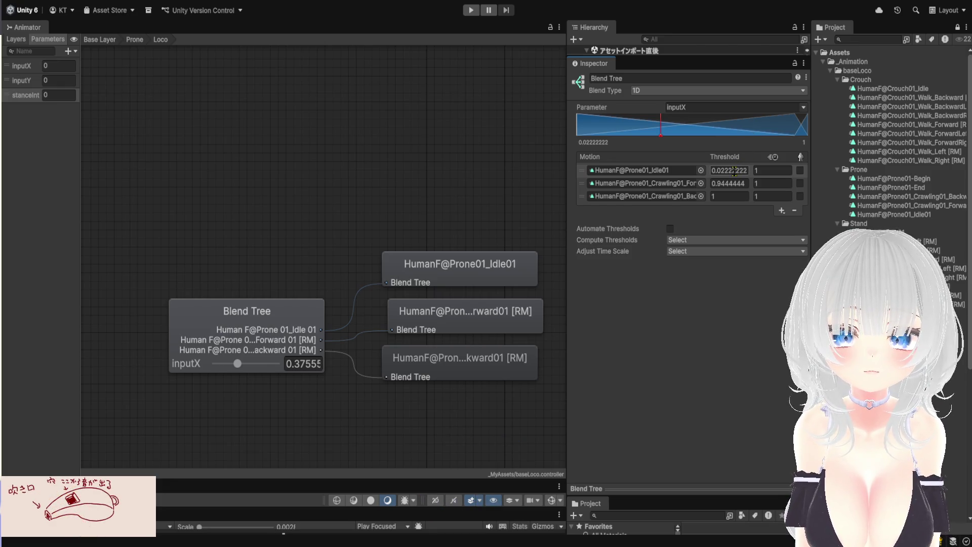
left_click(734, 172)
type("0")
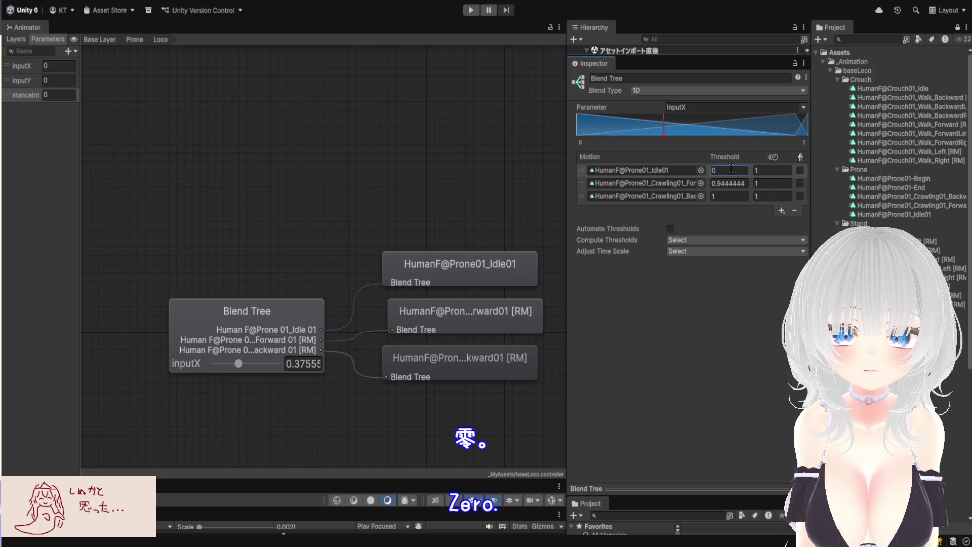
left_click(723, 182)
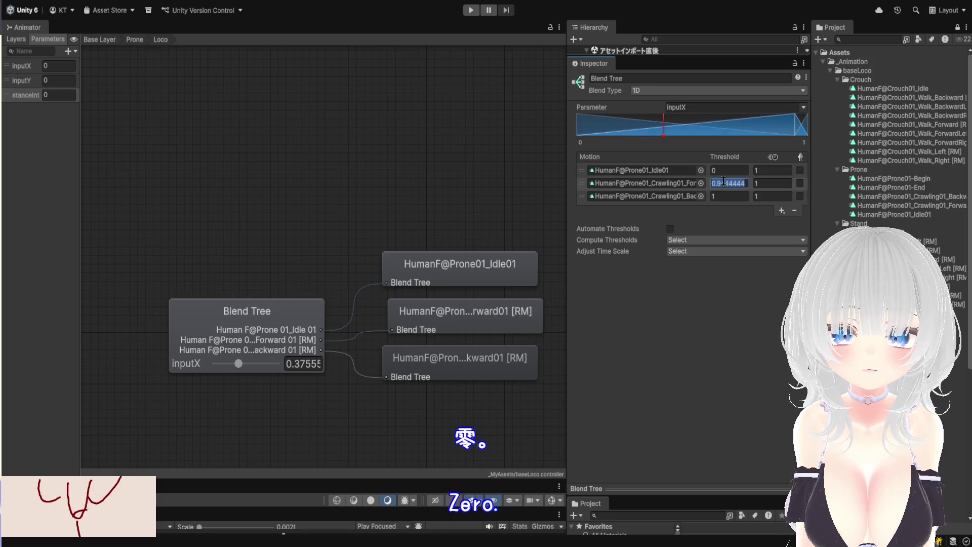
mouse_move(788, 124)
left_mouse_down()
mouse_move(664, 124)
mouse_move(708, 124)
mouse_move(573, 111)
mouse_move(616, 114)
left_mouse_up()
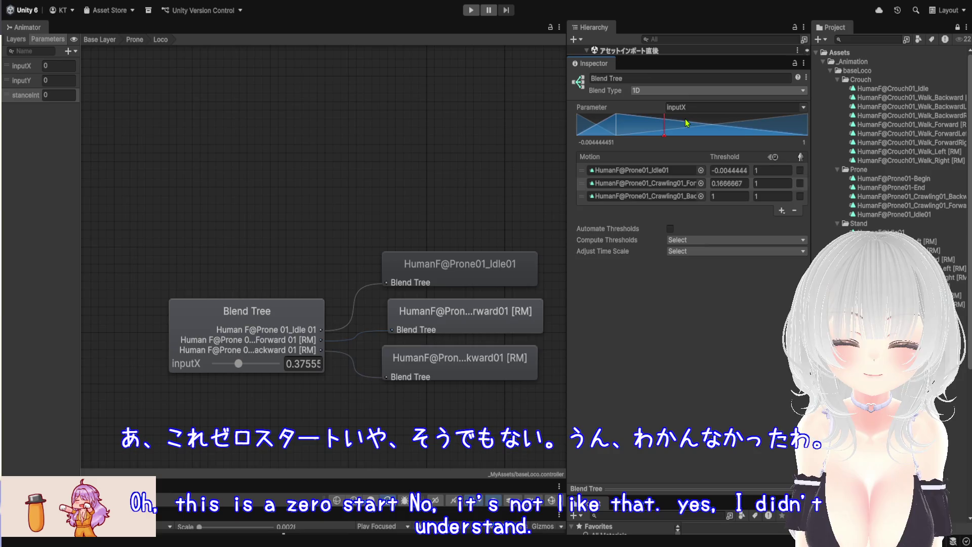
Switch the blend tree to 2D Simple Directional and check the forward crawl's Pos Y.
key("ctrl+z")
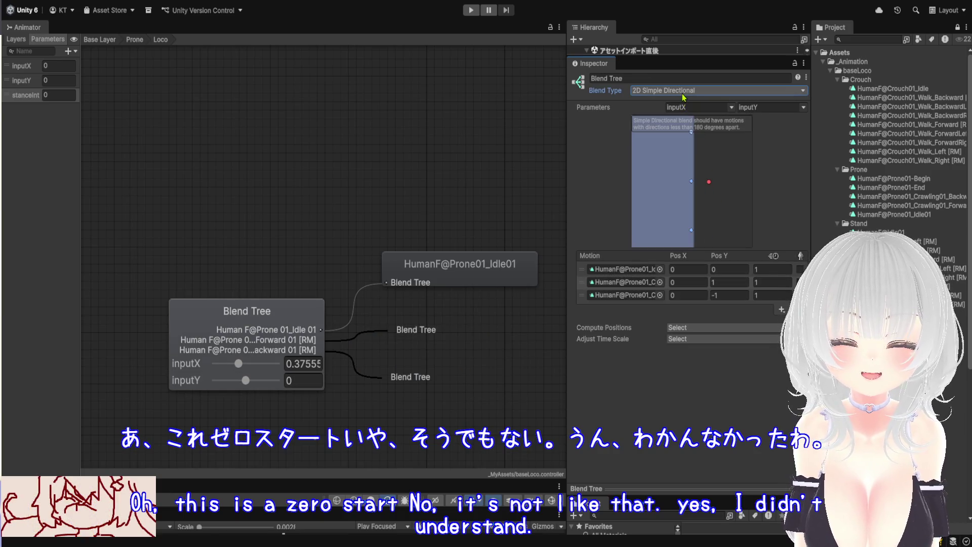
left_click(724, 282)
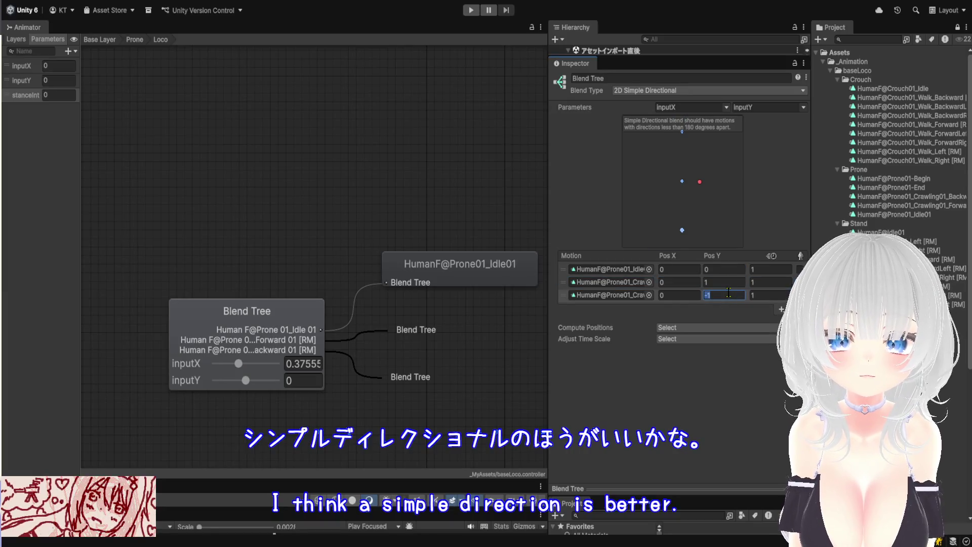
left_click(729, 282)
Test the blend by resetting inputX to 0 and nudging it, then choose 2D Freeform Directional.
mouse_move(694, 186)
left_mouse_down()
mouse_move(712, 197)
mouse_move(708, 178)
left_mouse_up()
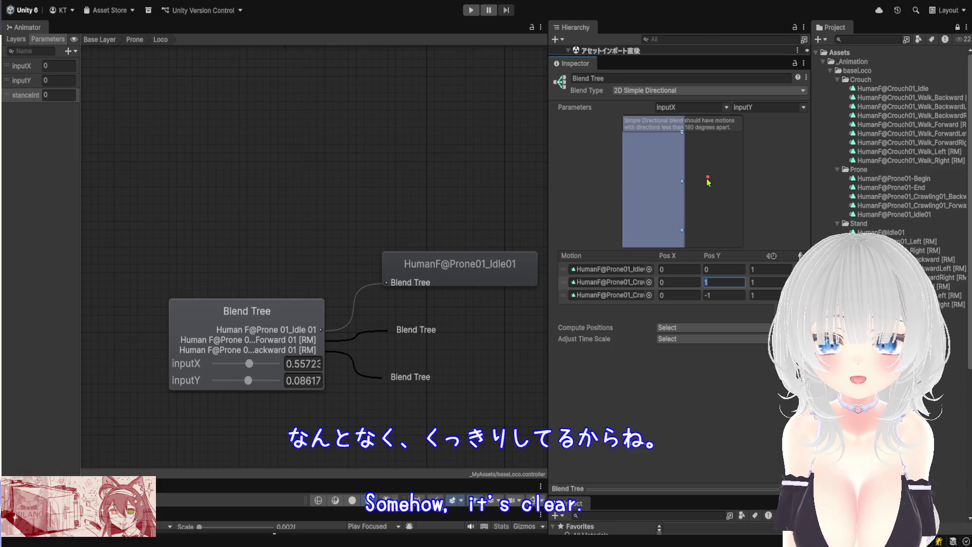
left_click(316, 365)
type("0")
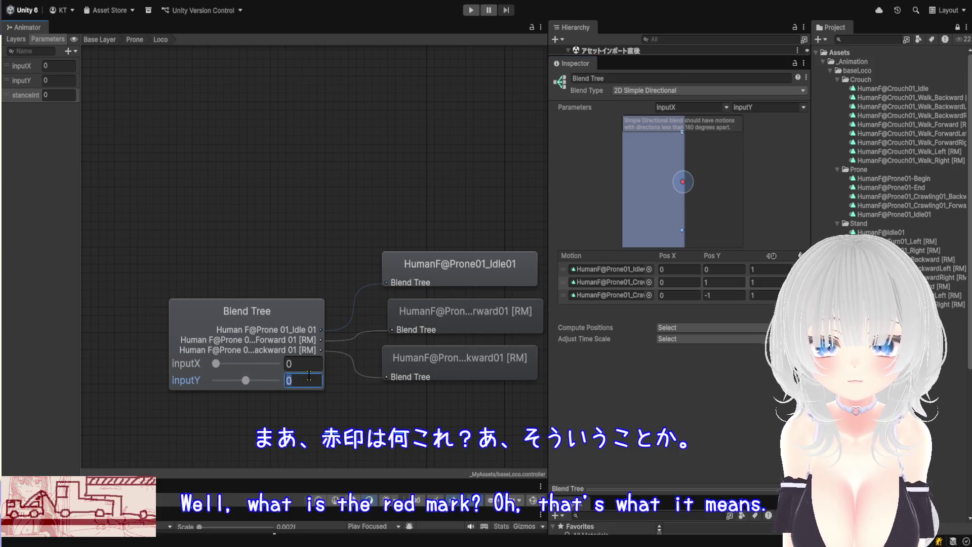
left_click(310, 363)
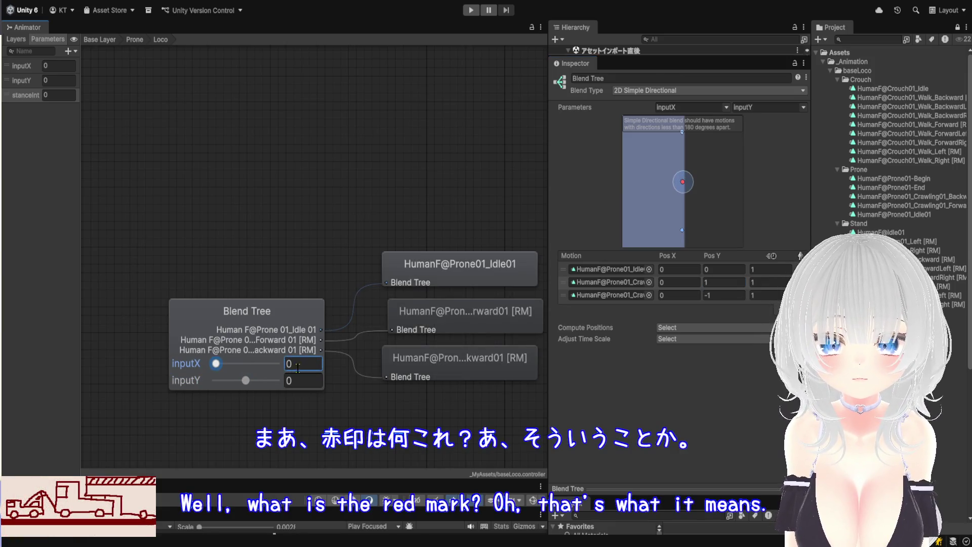
mouse_move(216, 363)
left_mouse_down()
mouse_move(231, 368)
mouse_move(214, 371)
left_mouse_up()
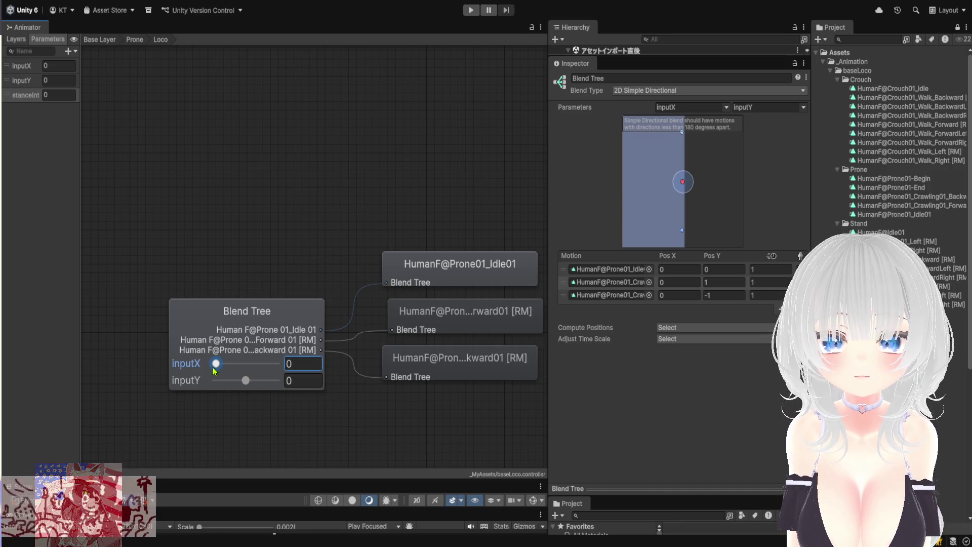
mouse_move(216, 372)
left_mouse_down()
mouse_move(251, 369)
mouse_move(184, 378)
left_mouse_up()
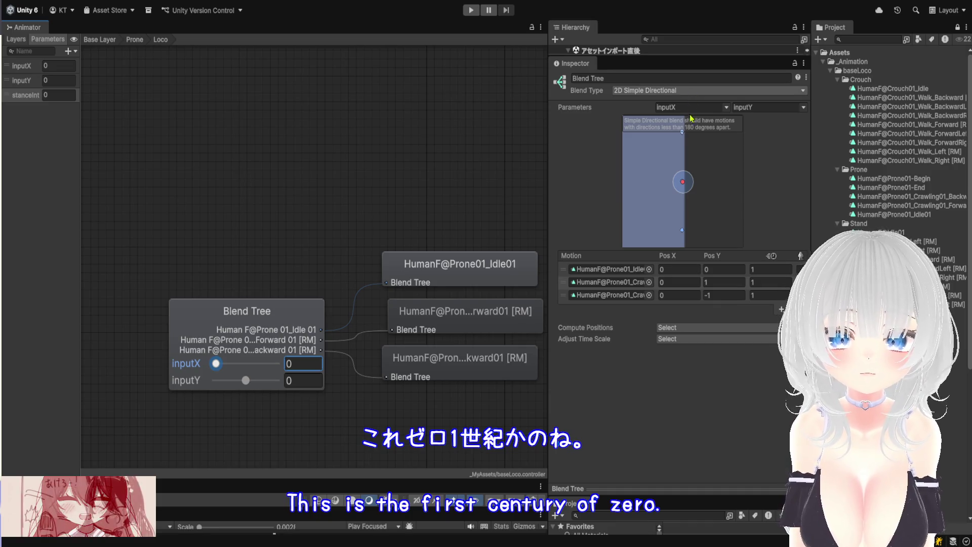
left_click(708, 90)
left_click(708, 120)
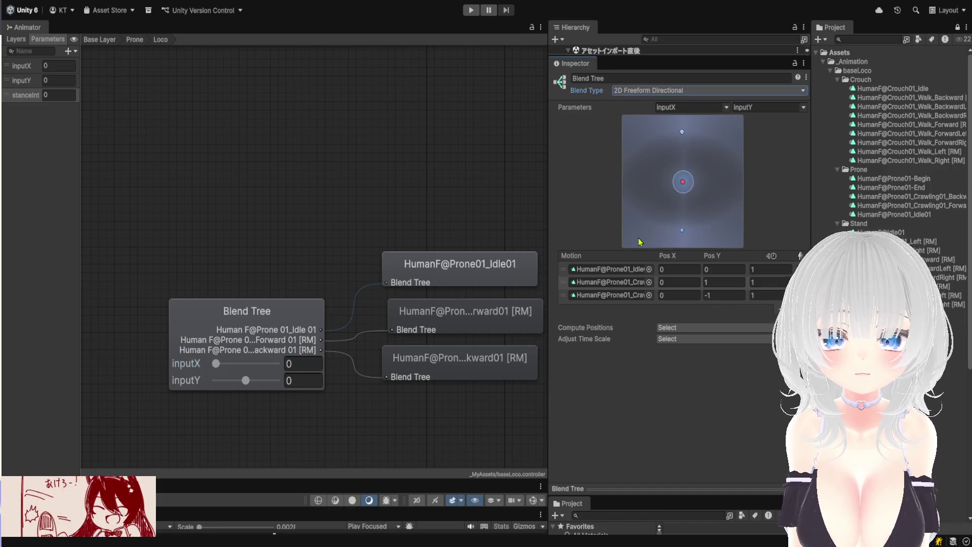
Preview the prone blend at inputX values 0.51, 0.86 and about 0.42.
mouse_move(235, 369)
left_mouse_down()
mouse_move(248, 368)
mouse_move(215, 369)
mouse_move(276, 377)
mouse_move(195, 372)
left_mouse_up()
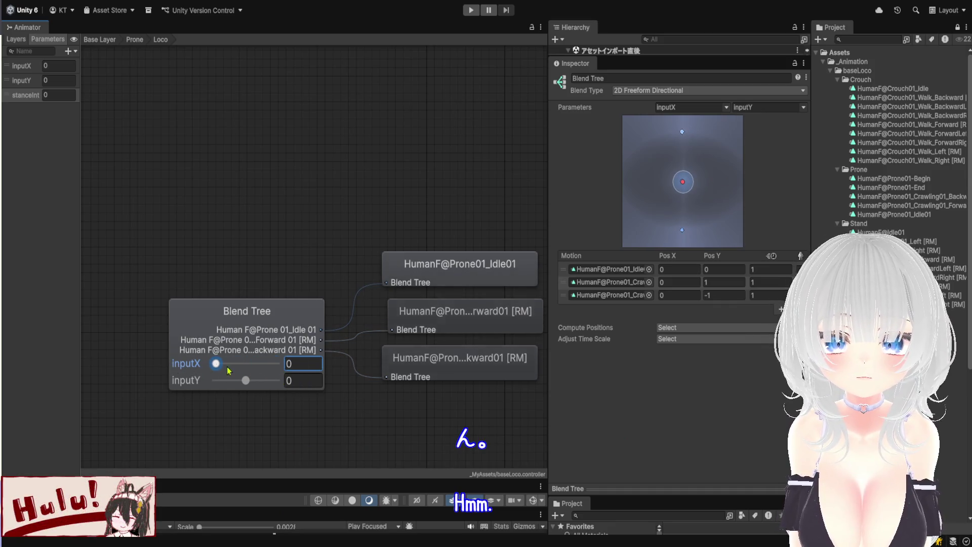
mouse_move(197, 363)
left_mouse_down()
mouse_move(270, 383)
mouse_move(202, 372)
mouse_move(253, 373)
mouse_move(239, 371)
left_mouse_up()
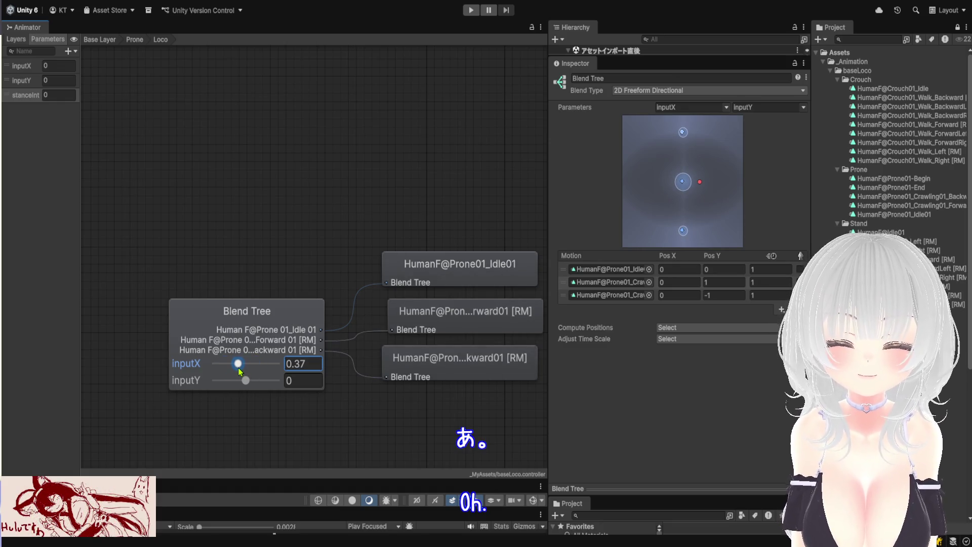
left_click_drag(240, 372, 243, 375)
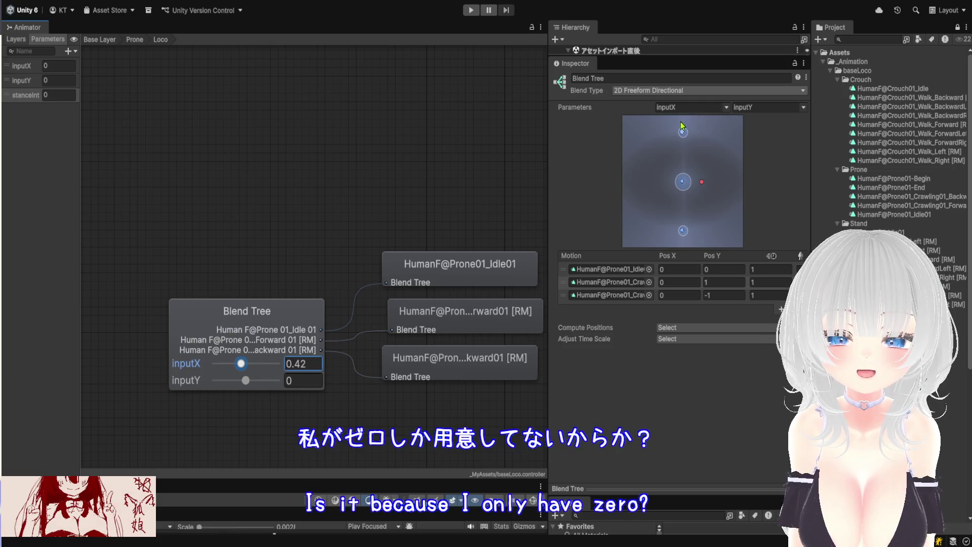
Try 2D Simple Directional at inputX 0.39 and 0.58, then revert to 2D Freeform Directional.
left_click(709, 90)
left_click(653, 81)
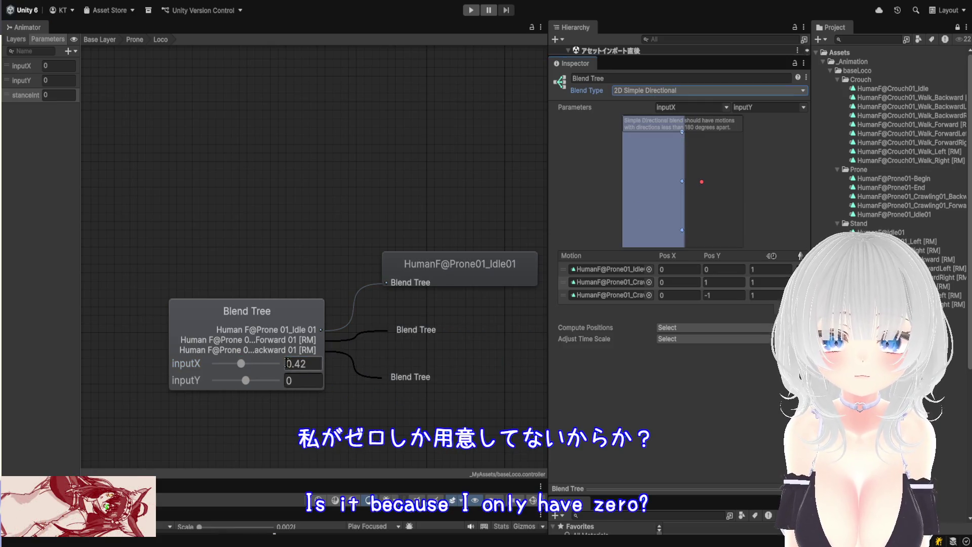
left_click_drag(242, 372, 239, 374)
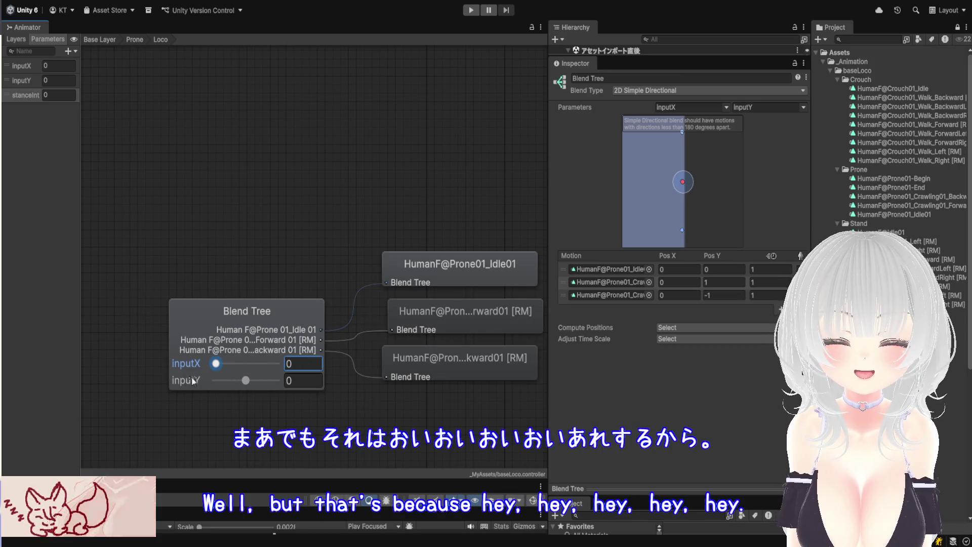
left_click_drag(264, 363, 251, 364)
left_click(675, 95)
left_click(676, 121)
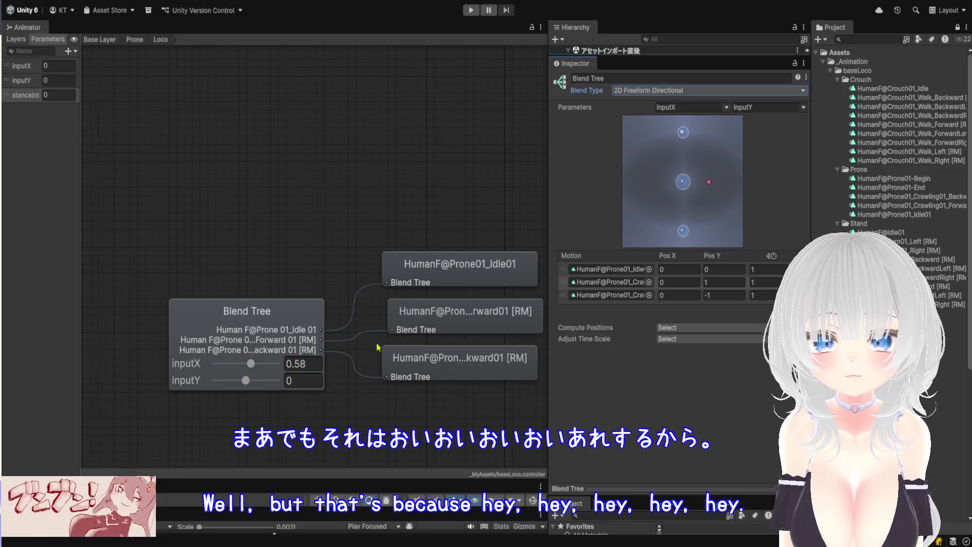
Reset the inputX preview to 0 and go back up to the Base Layer.
double_click(291, 364)
type("0")
key("Return")
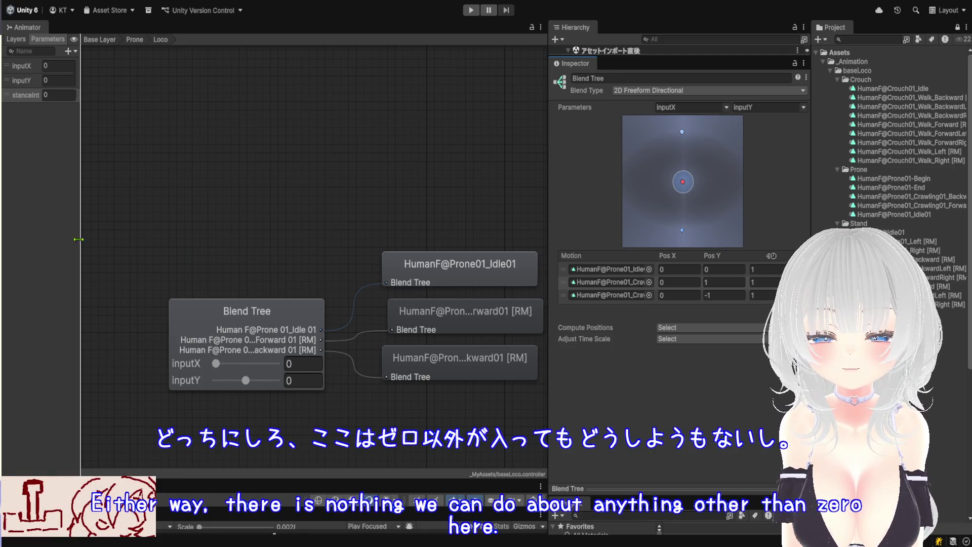
left_click(135, 39)
left_click(99, 39)
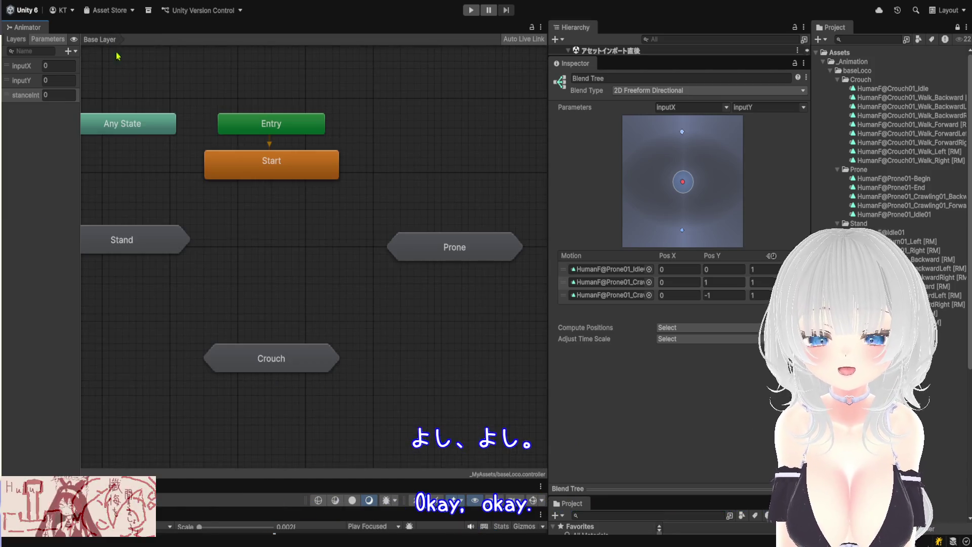
Select the Stand sub-state machine and drag it slightly lower, below its current spot beside Crouch and Prone.
scroll(314, 279, "up", 3)
mouse_move(296, 272)
left_mouse_down()
mouse_move(319, 282)
mouse_move(373, 275)
mouse_move(311, 280)
left_mouse_up()
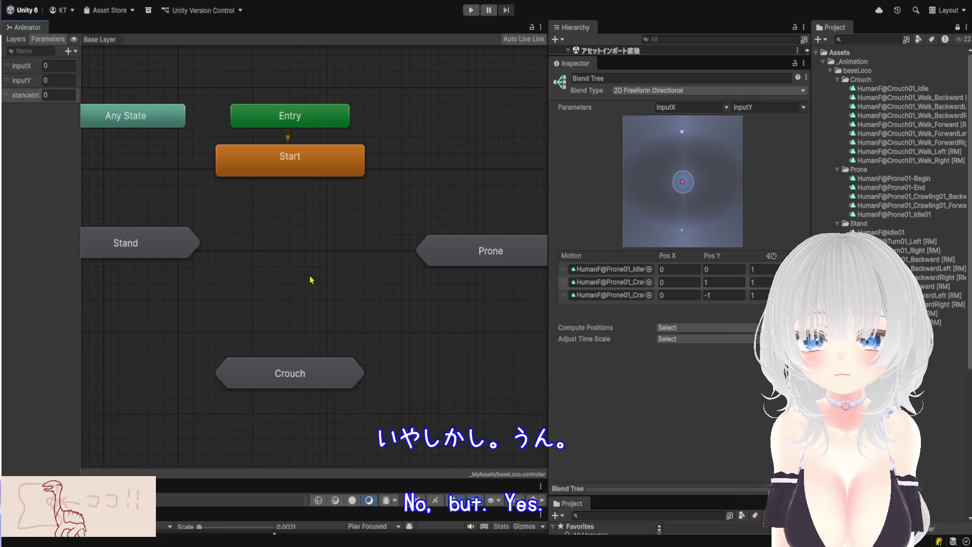
left_click_drag(310, 277, 385, 322)
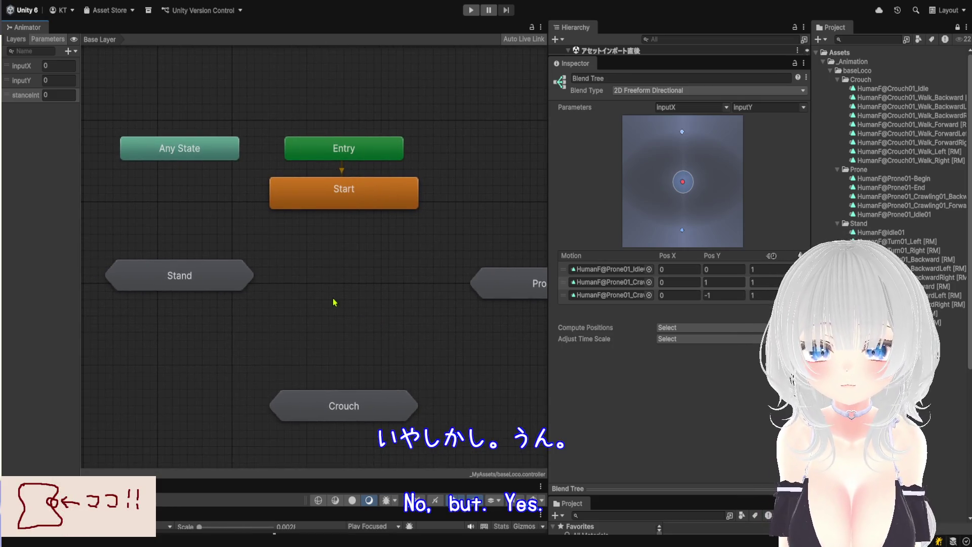
left_click_drag(326, 298, 276, 290)
left_click(176, 281)
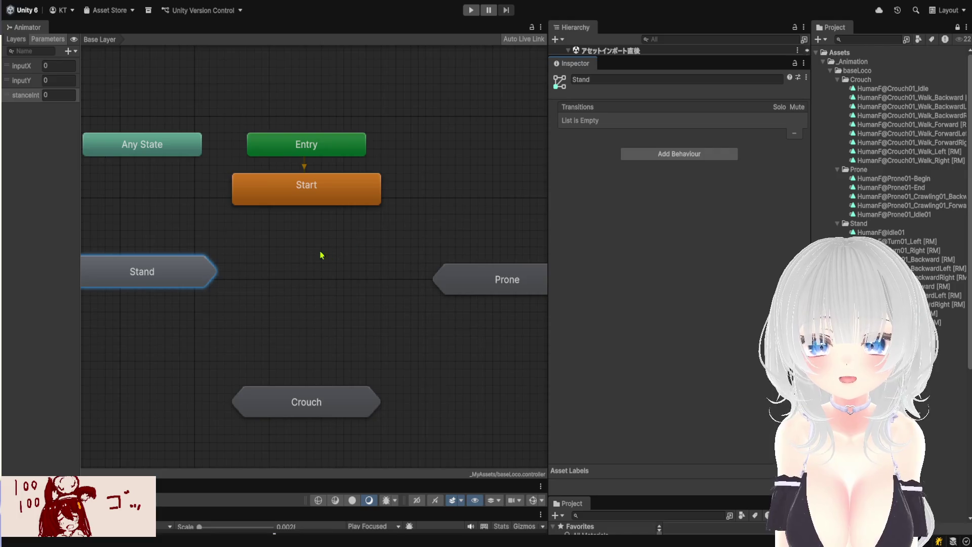
left_click_drag(303, 292, 345, 302)
left_click_drag(234, 282, 220, 291)
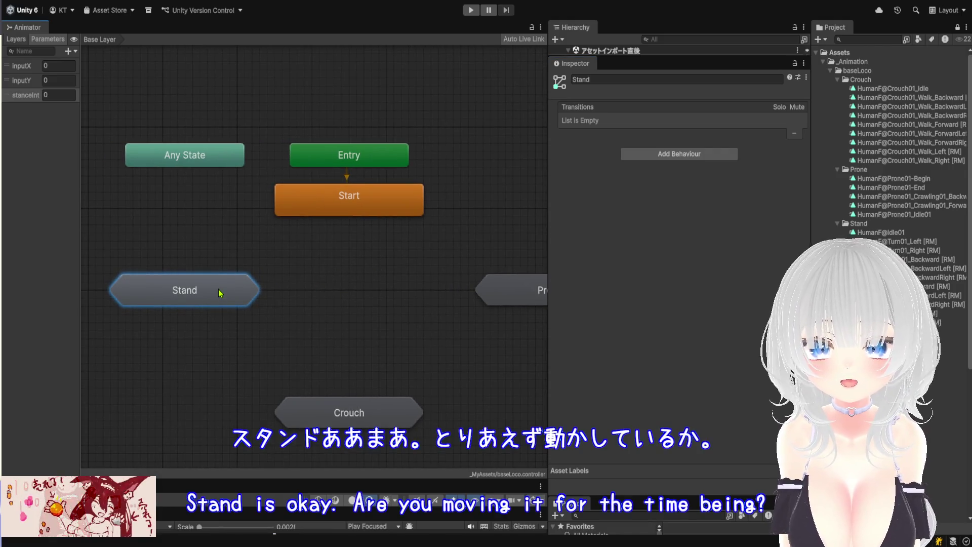
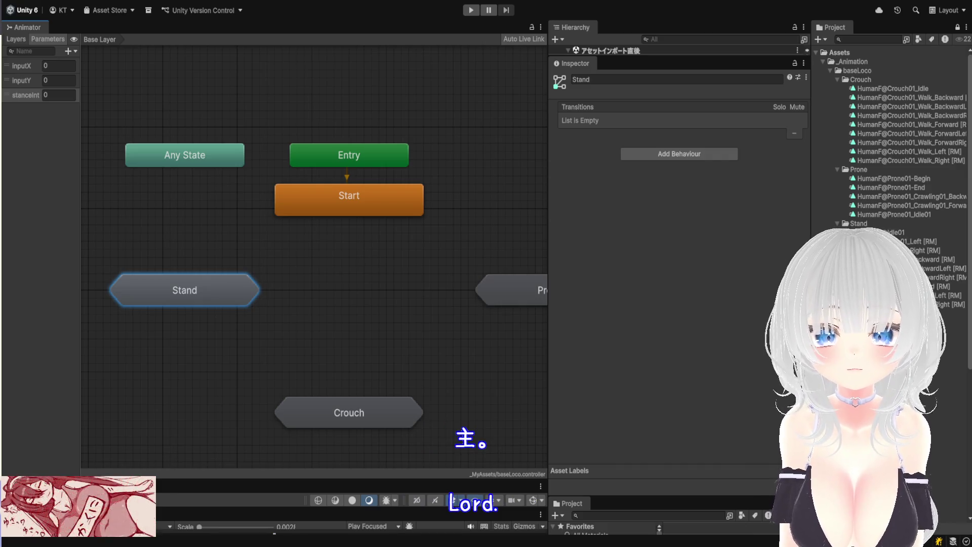
Frame all states in the graph and connect a new transition from Stand to Prone.
scroll(291, 274, "down", 3)
left_click_drag(292, 274, 315, 271)
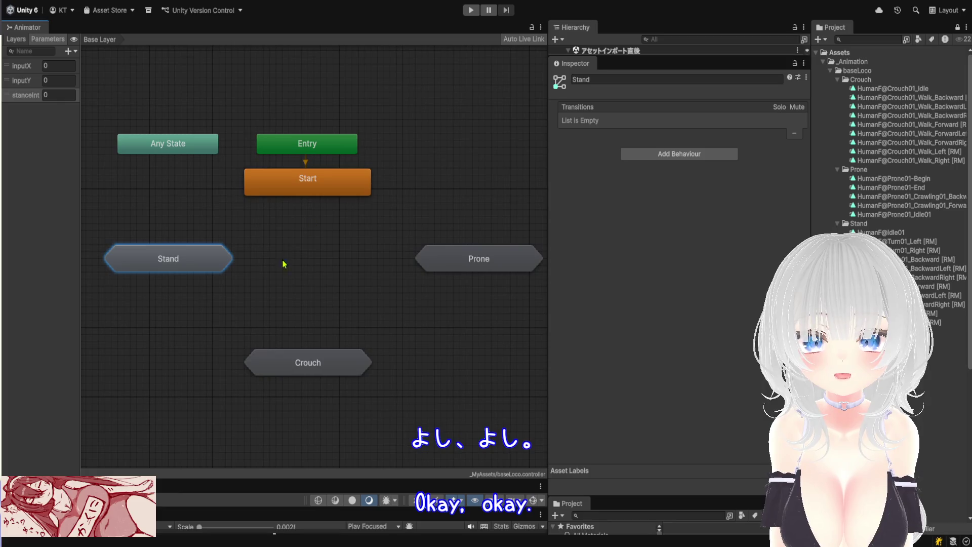
left_click(456, 268)
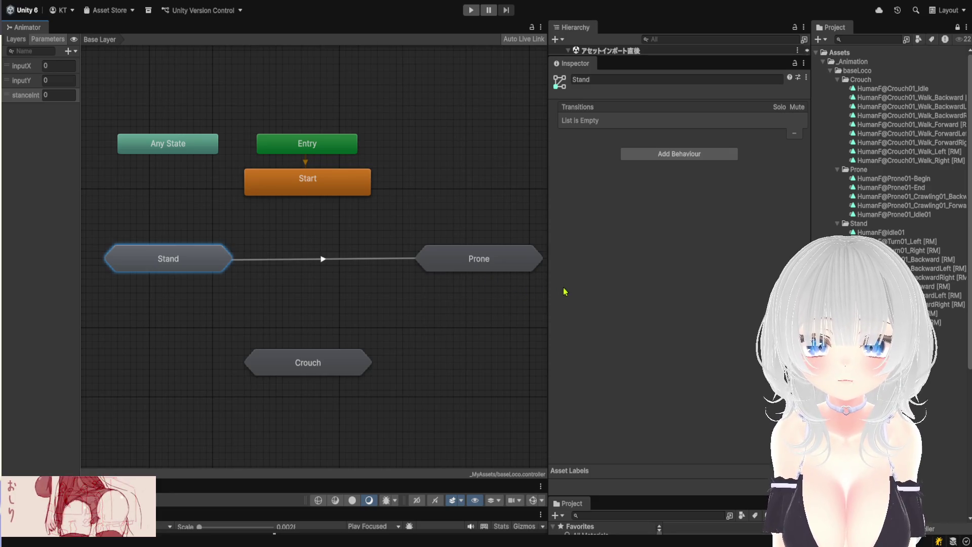
left_click(325, 263)
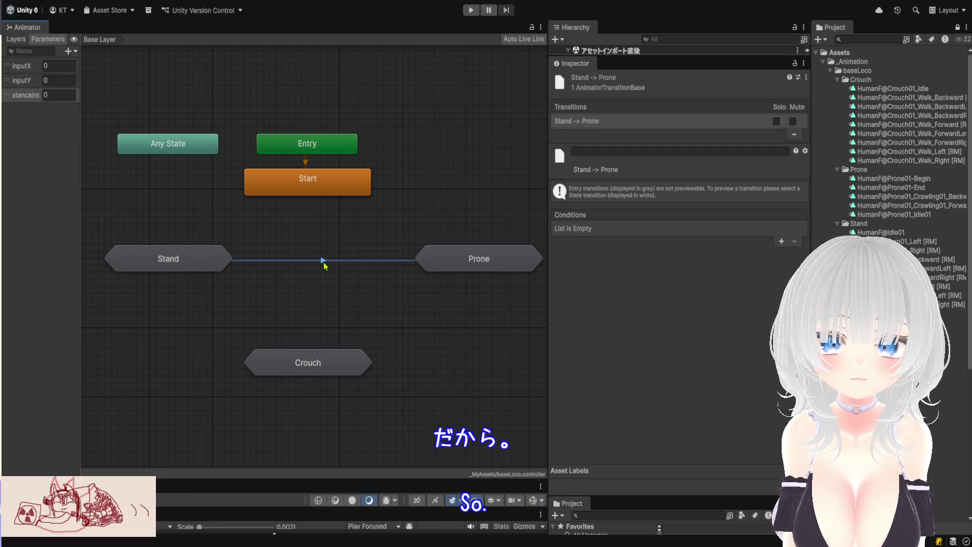
Give the Stand → Prone transition a stanceInt Equals 2 condition, correcting a mistyped value.
left_click(781, 243)
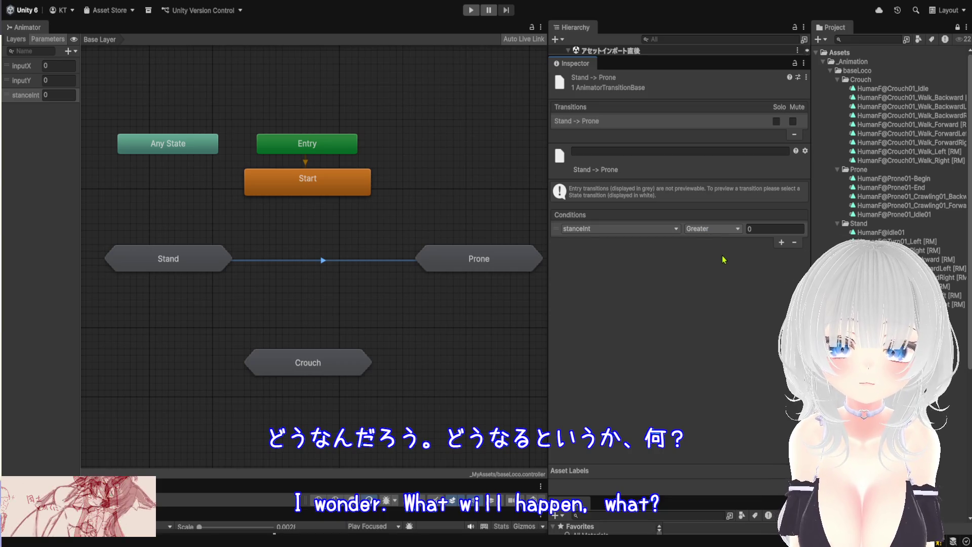
left_click(713, 228)
left_click(709, 257)
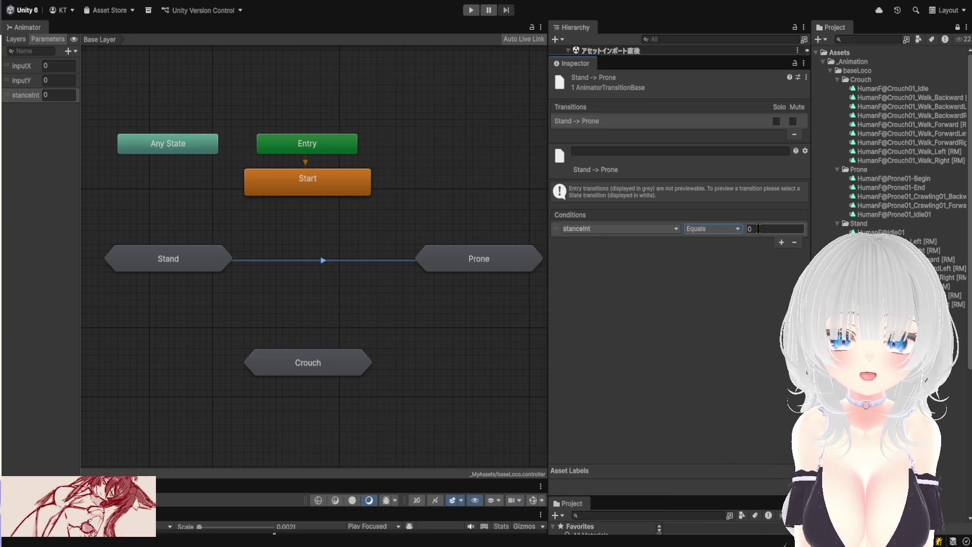
left_click(775, 228)
type("3")
key("BackSpace")
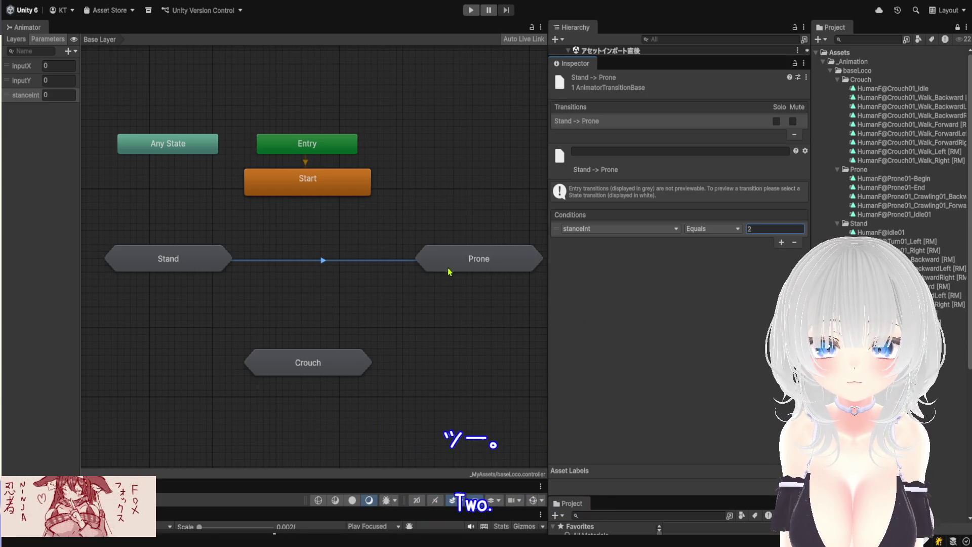
left_click(343, 358)
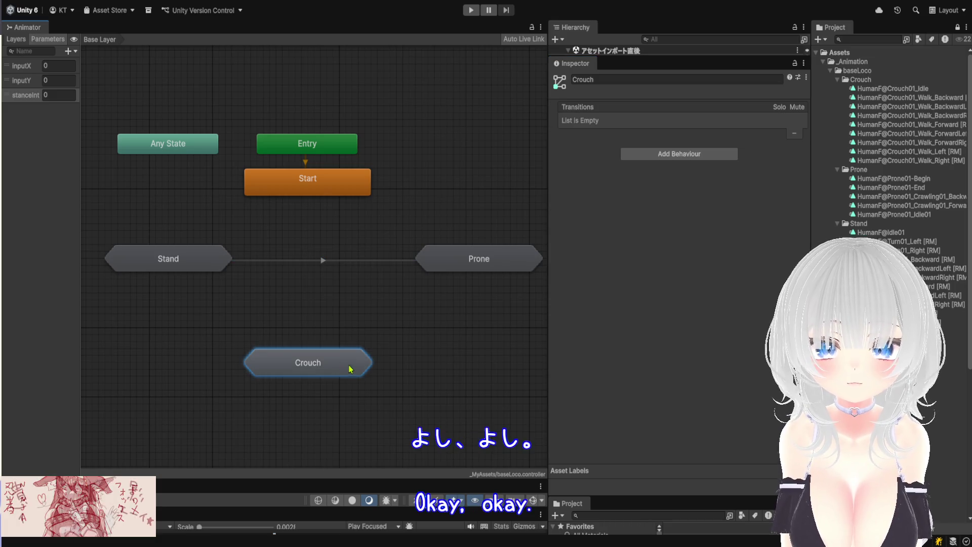
Create a transition from the Crouch state to Prone.
right_click(366, 373)
left_click(388, 353)
left_click(488, 274)
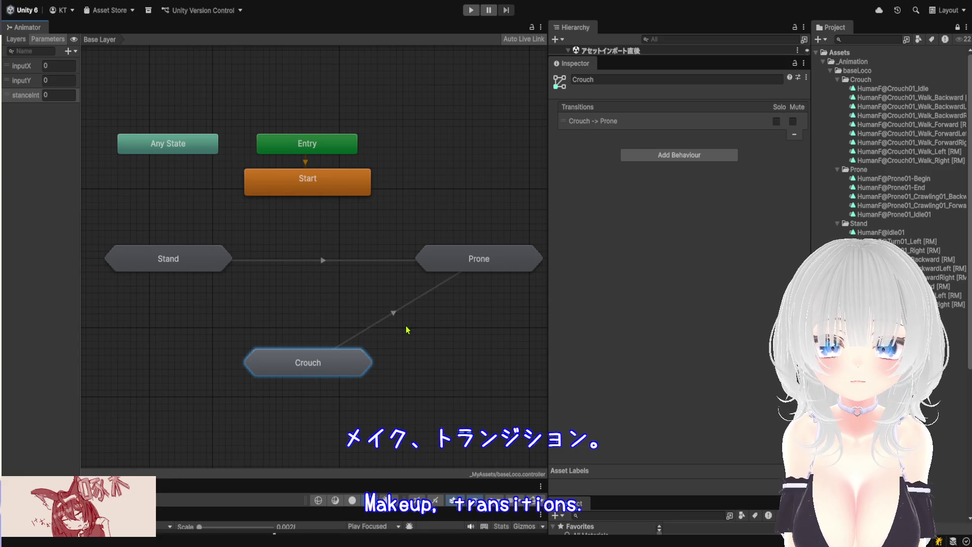
left_click(397, 313)
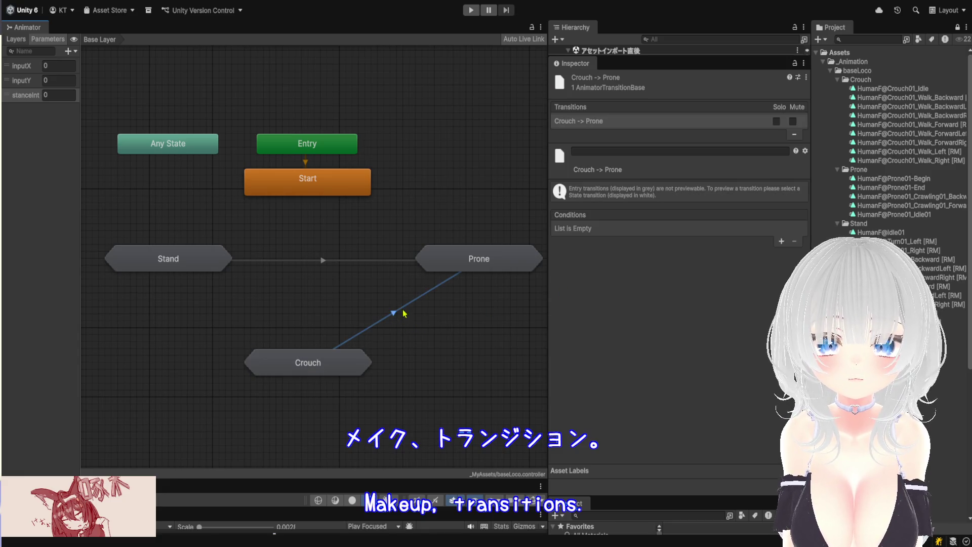
Add a stanceInt Equals 2 condition to the Crouch → Prone transition.
left_click(781, 242)
left_click(648, 229)
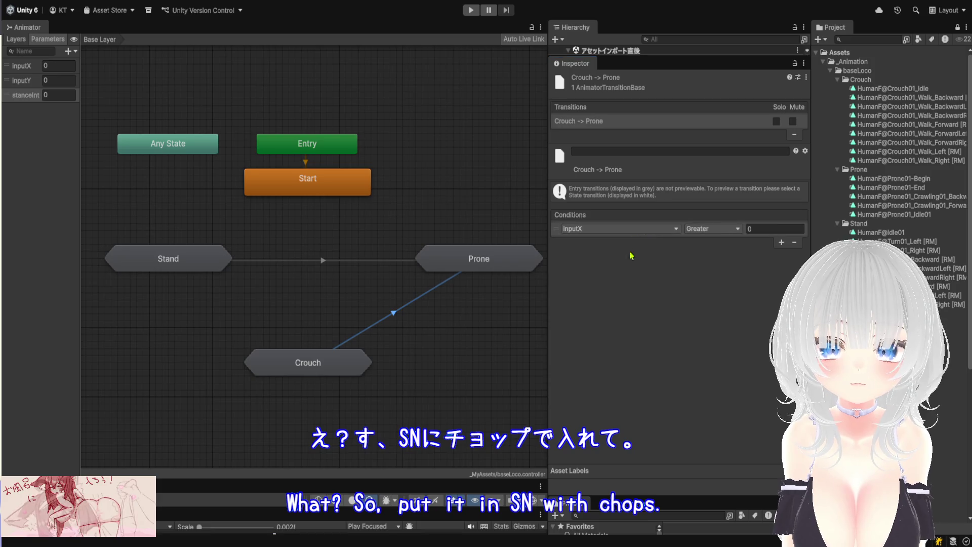
left_click(609, 284)
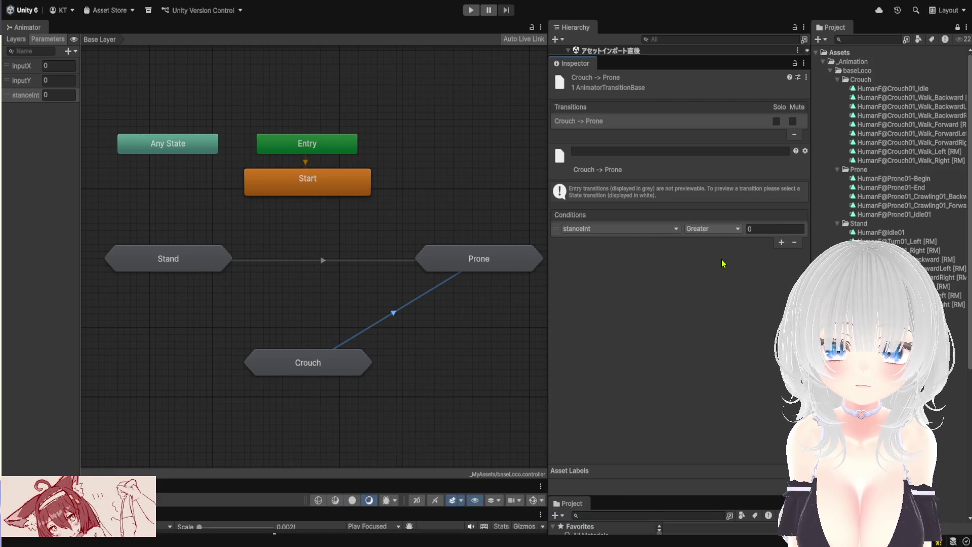
left_click(713, 229)
left_click(709, 255)
left_click(769, 229)
type("2")
key("Return")
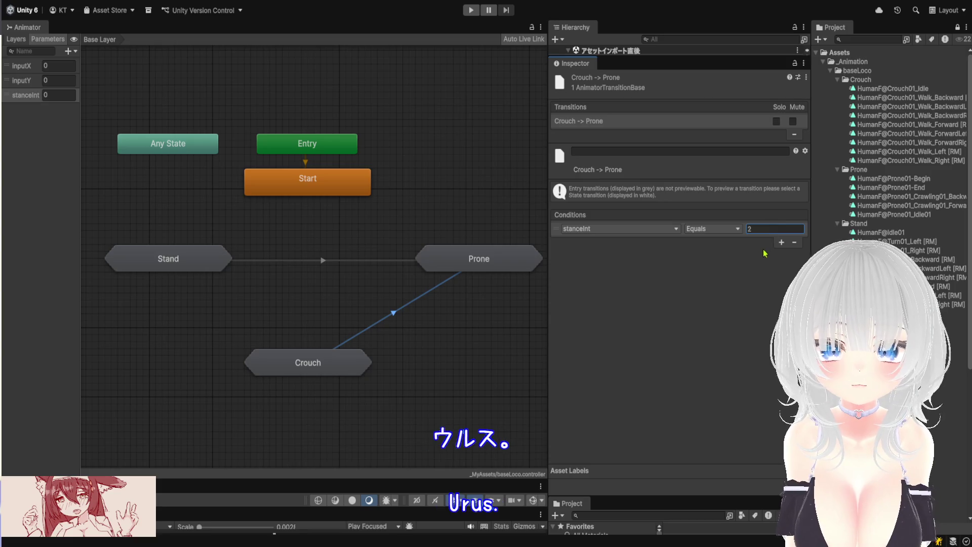
Select the Prone state and begin a new transition from it.
scroll(428, 336, "up", 2)
scroll(398, 298, "up", 1)
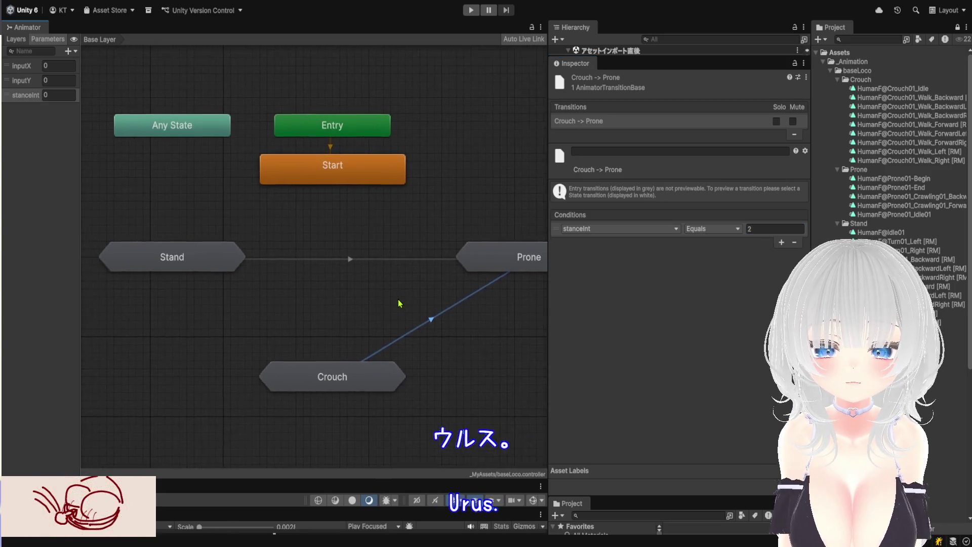
left_click(491, 263)
right_click(491, 264)
left_click(504, 272)
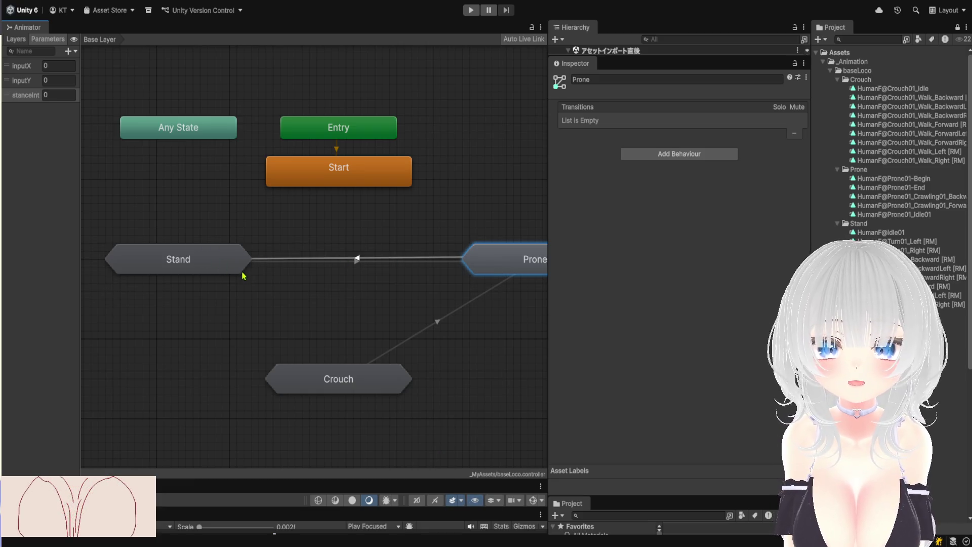
Link Prone to Stand with a stanceInt Equals 0 condition, then start a transition from Crouch.
left_click(278, 279)
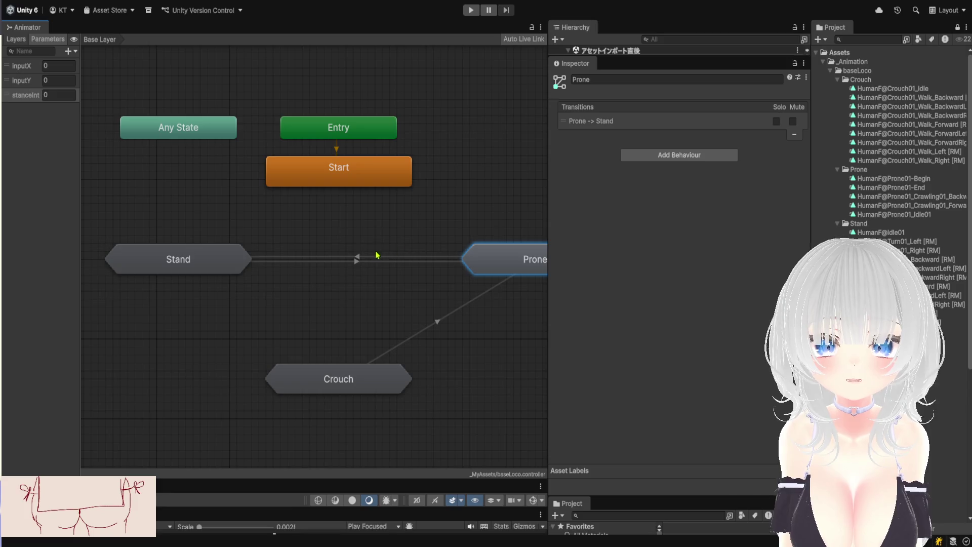
left_click(361, 260)
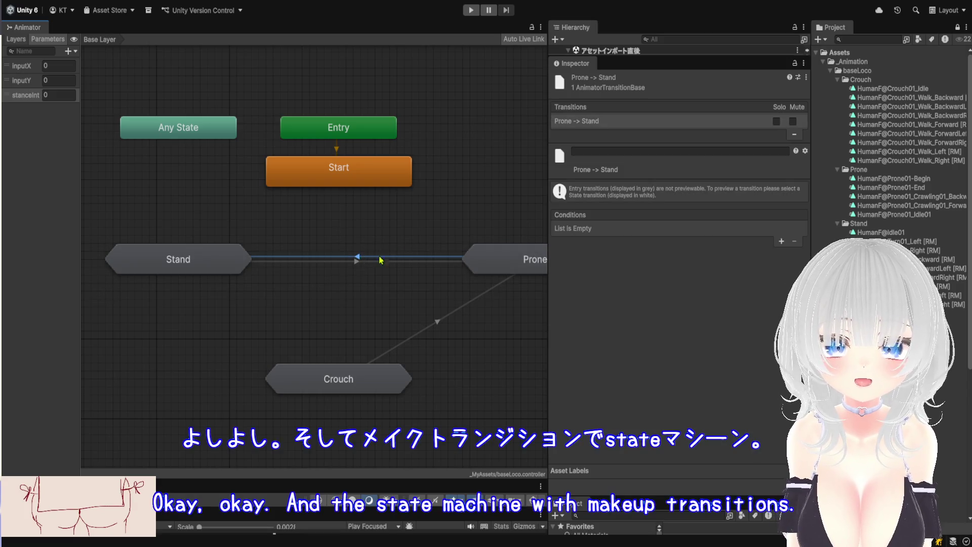
left_click(782, 243)
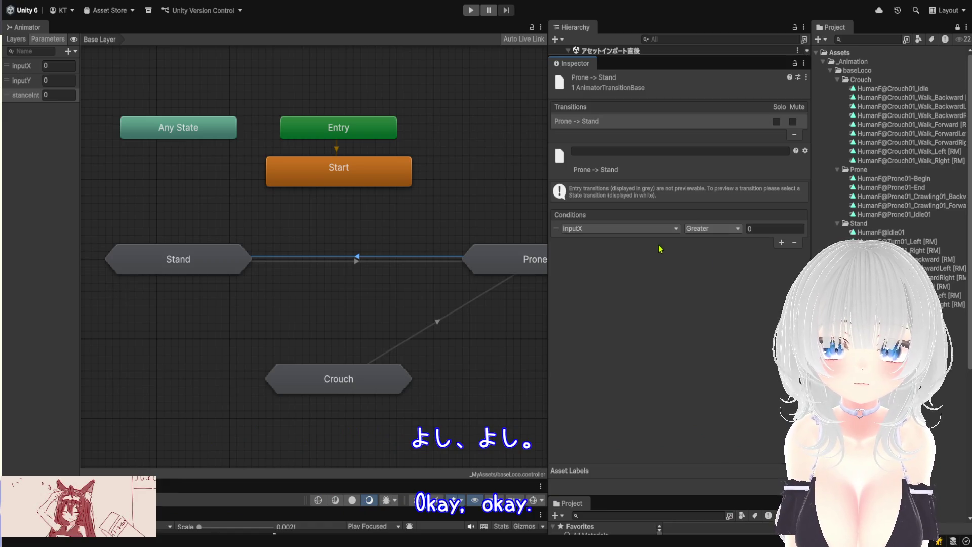
left_click(633, 229)
left_click(615, 252)
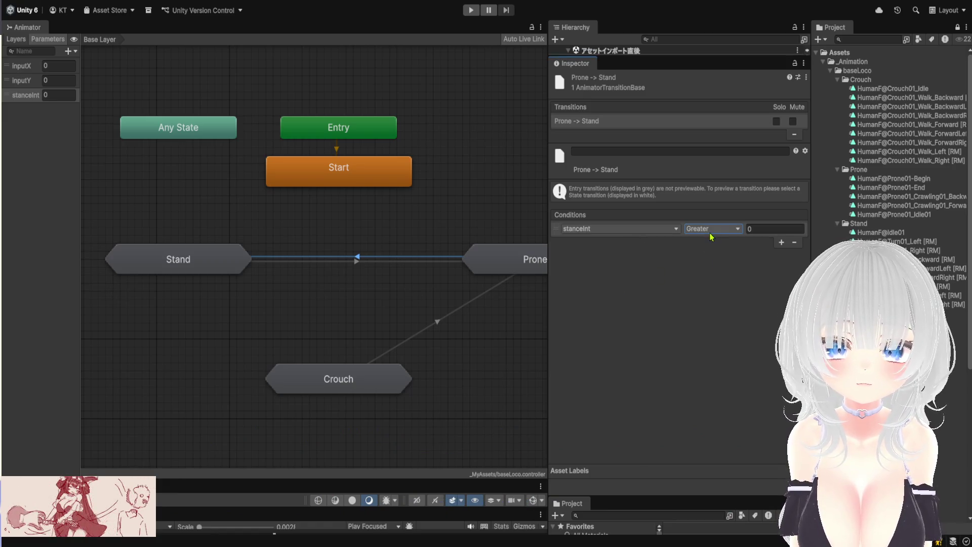
left_click(764, 257)
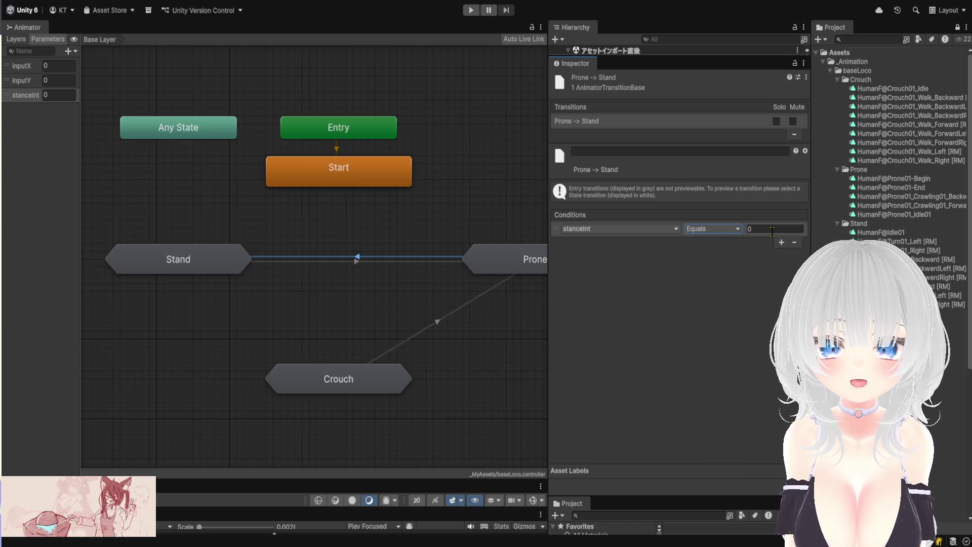
left_click(339, 377)
right_click(352, 383)
left_click(375, 388)
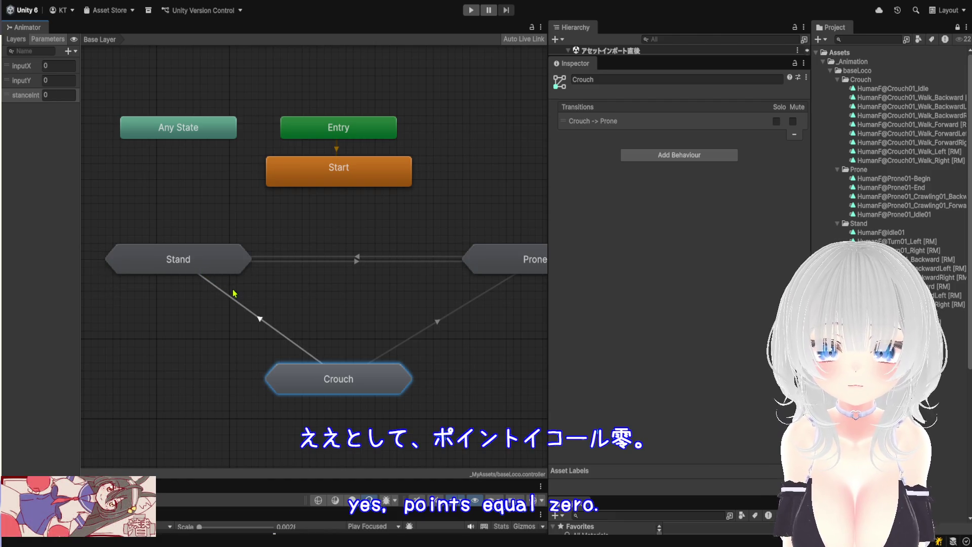
Connect Crouch to Stand and give the transition a stanceInt Equals condition.
left_click(264, 323)
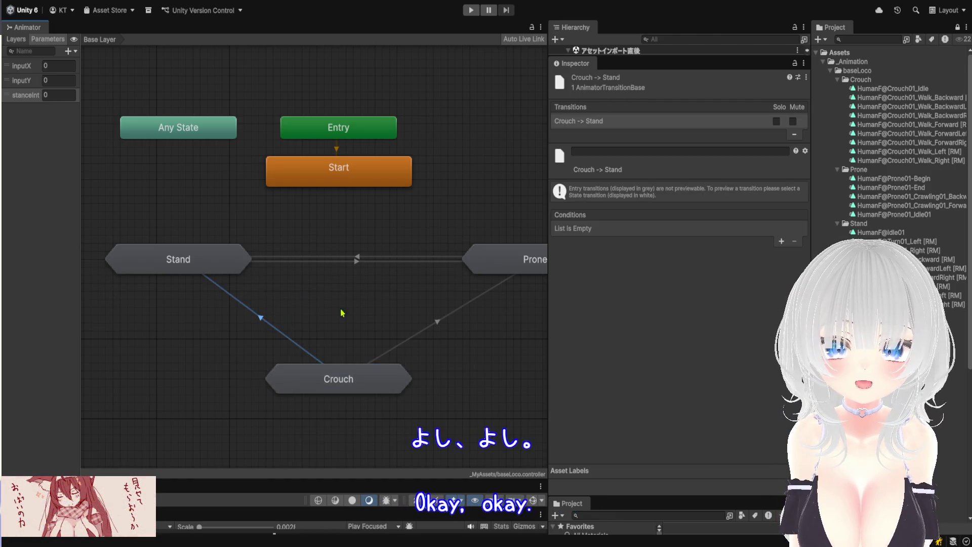
left_click(782, 242)
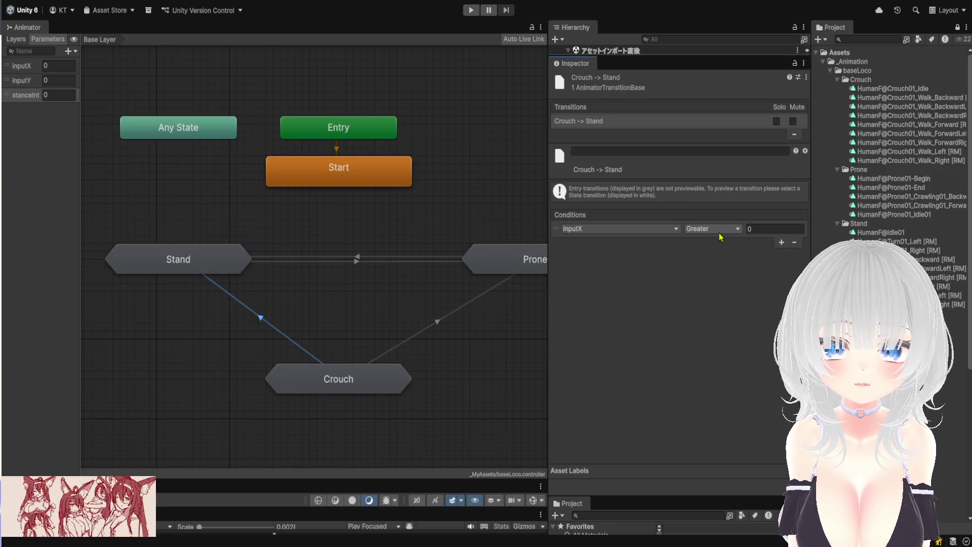
left_click(650, 230)
left_click(621, 278)
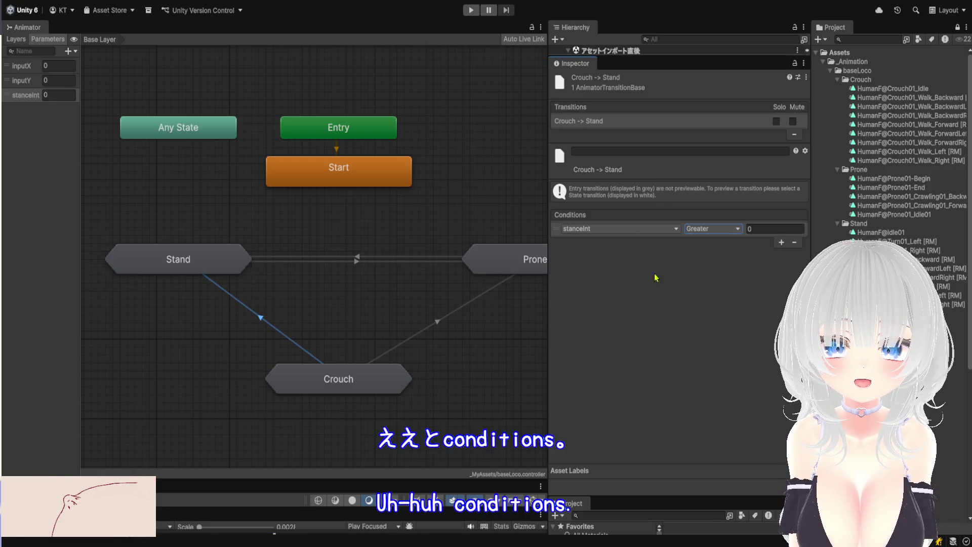
left_click(728, 277)
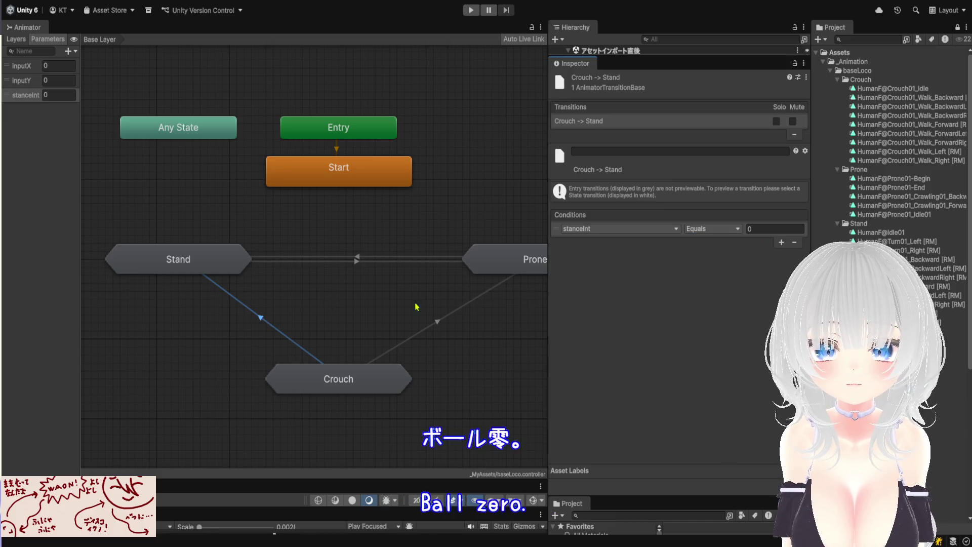
Create a Stand → Crouch transition conditioned on stanceInt Equals 1.
left_click(180, 268)
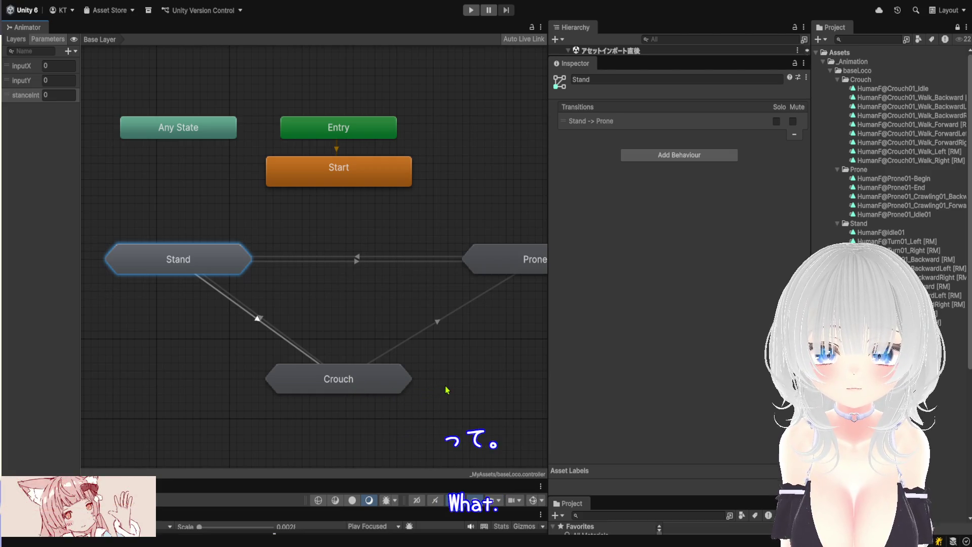
left_click(354, 388)
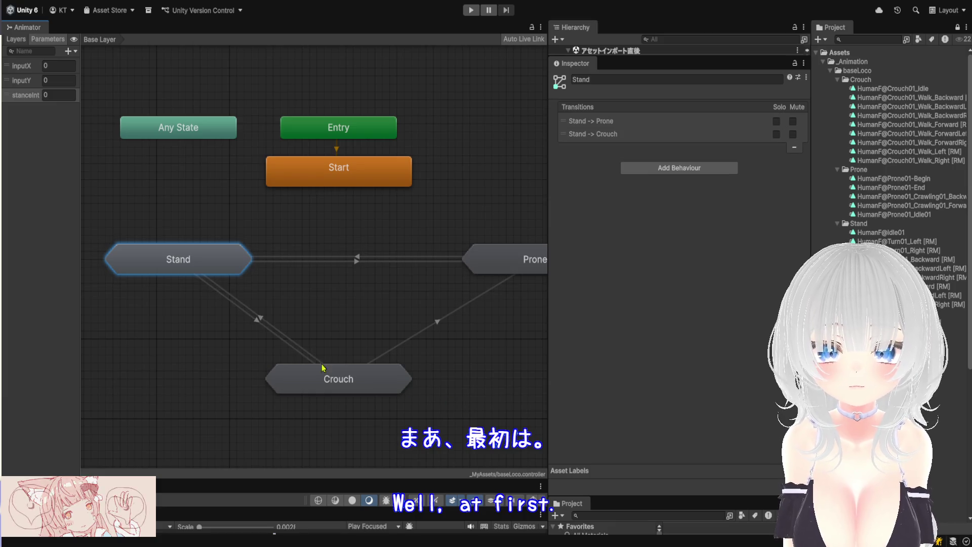
left_click(258, 320)
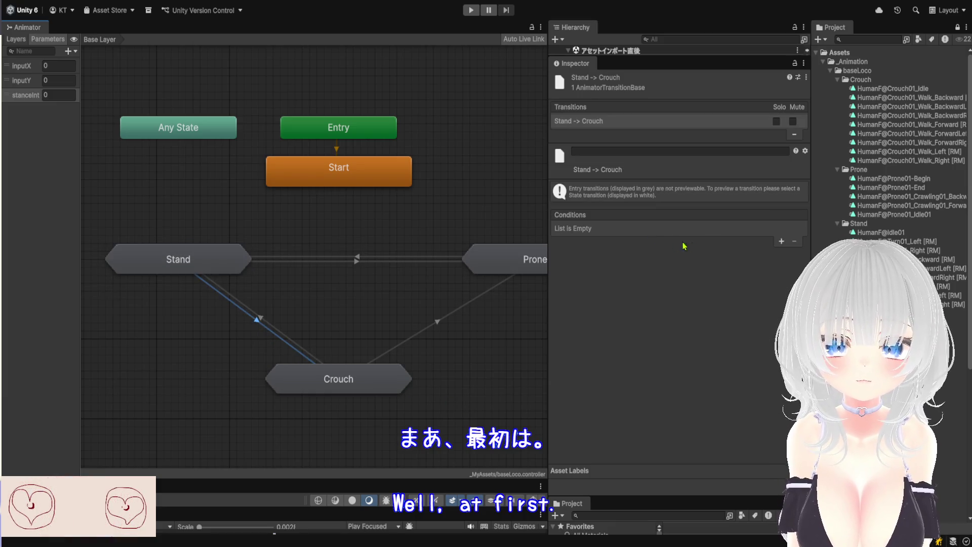
left_click(780, 242)
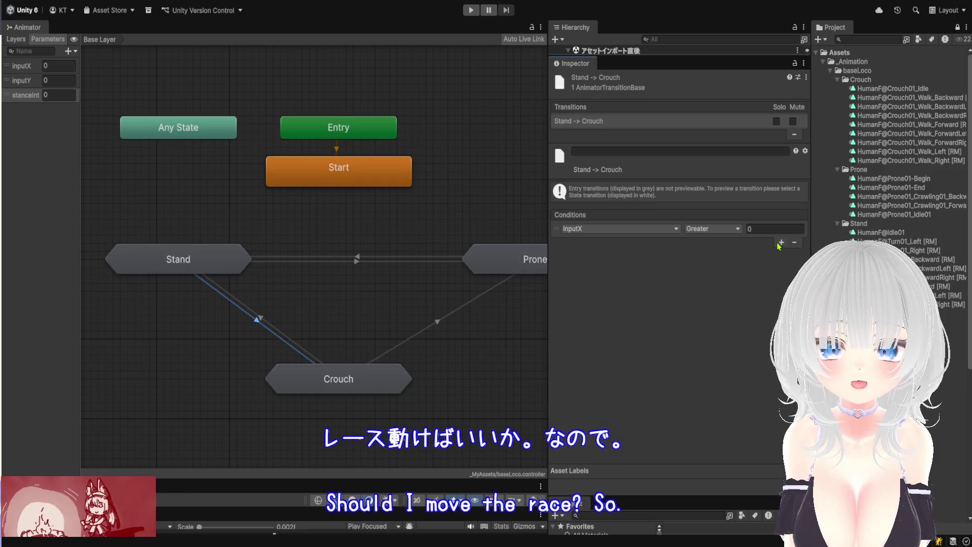
left_click(619, 228)
left_click(608, 256)
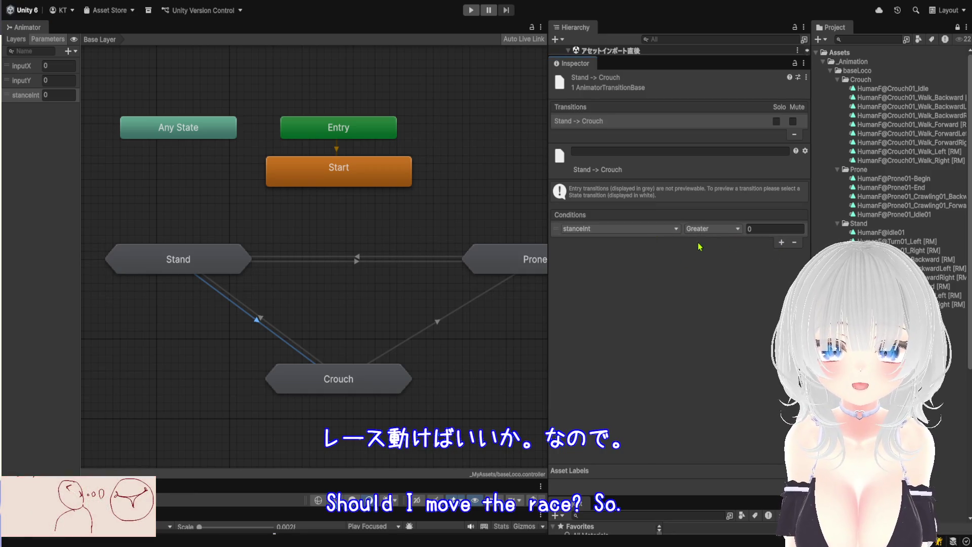
left_click(713, 229)
left_click(714, 252)
double_click(765, 229)
type("1")
Set the Prone → Crouch transition's condition to stanceInt Equals 1.
left_click(501, 271)
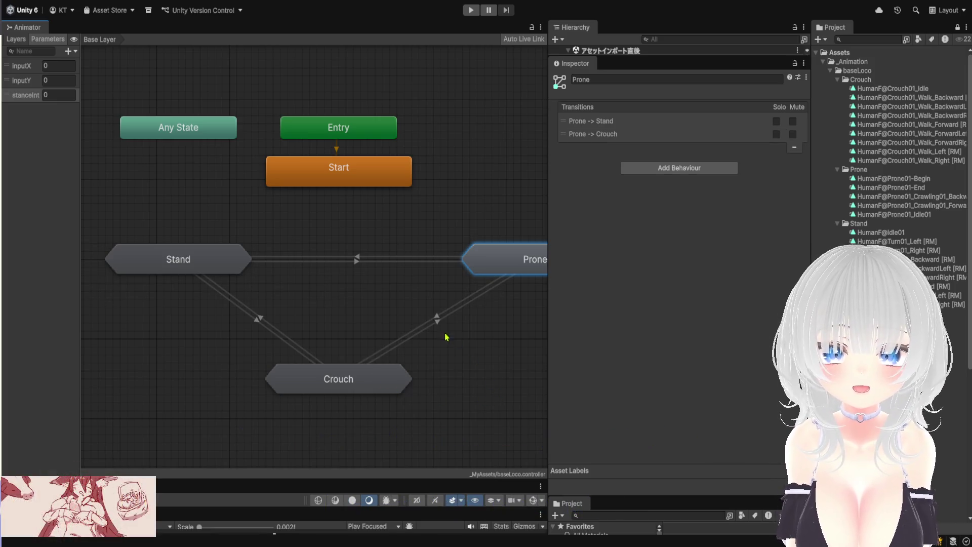
left_click(437, 318)
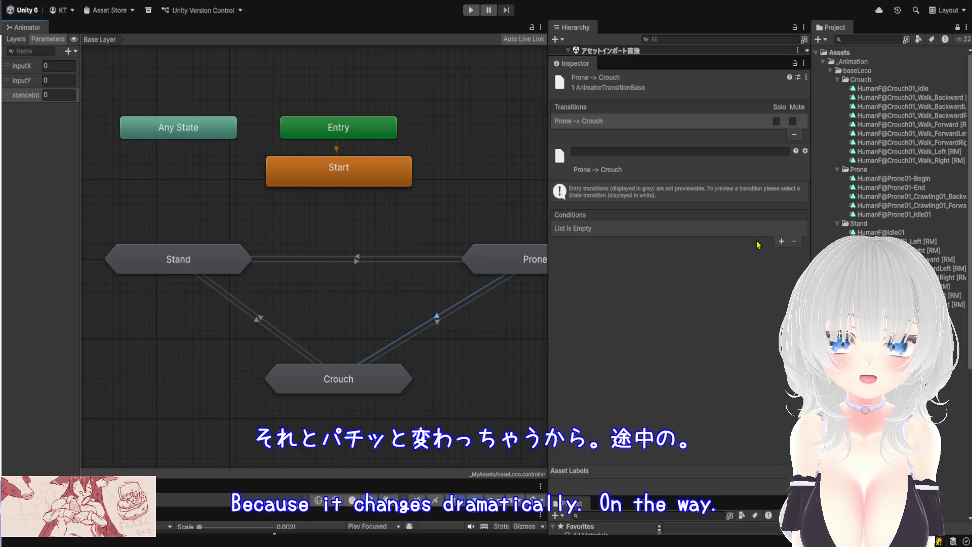
left_click(778, 244)
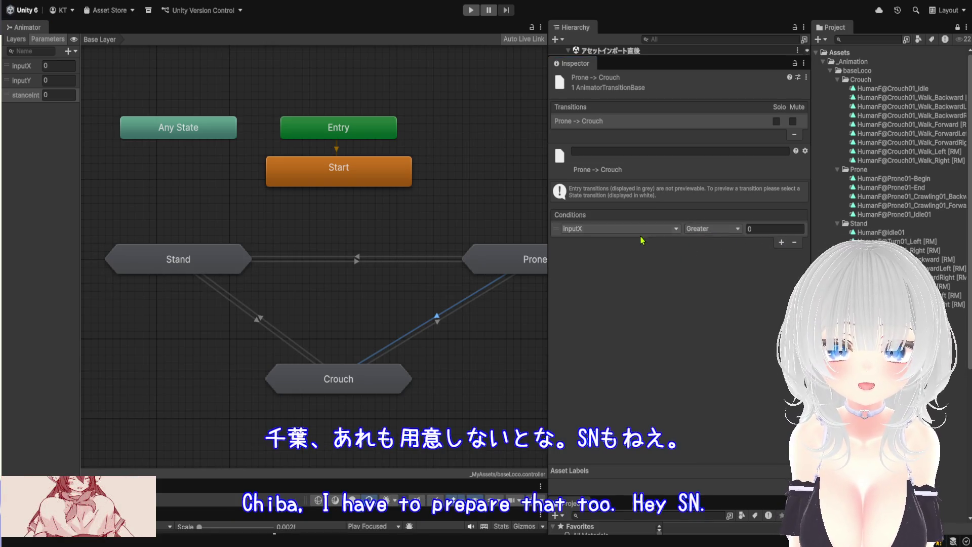
left_click(714, 228)
left_click(717, 237)
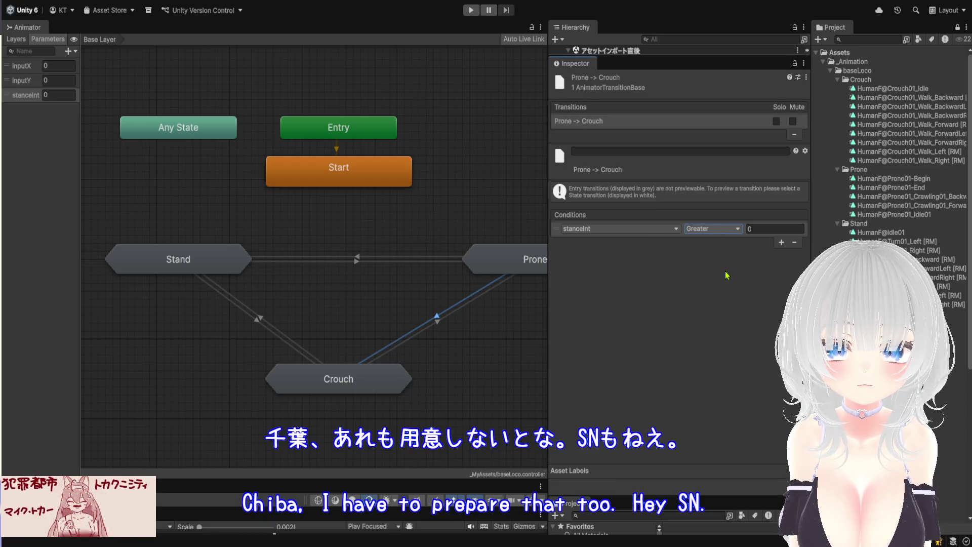
left_click(760, 233)
type("1")
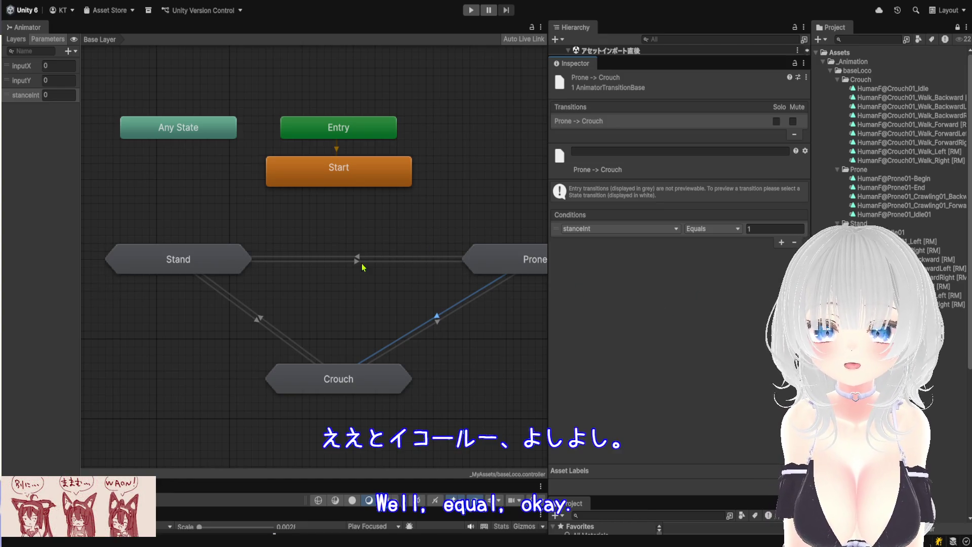
right_click(349, 183)
left_click(370, 191)
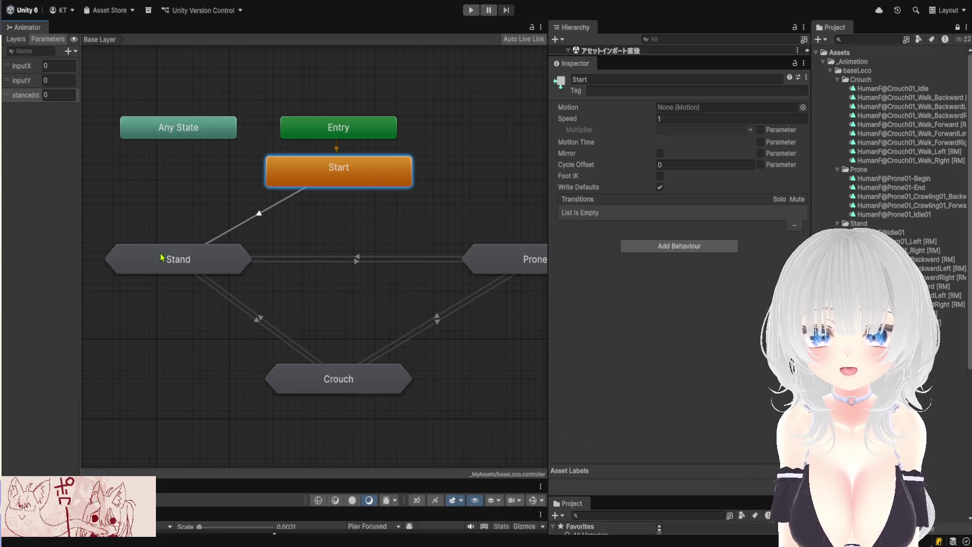
Connect Start to Stand with an unconditional transition and verify it in the Inspector.
left_click(187, 275)
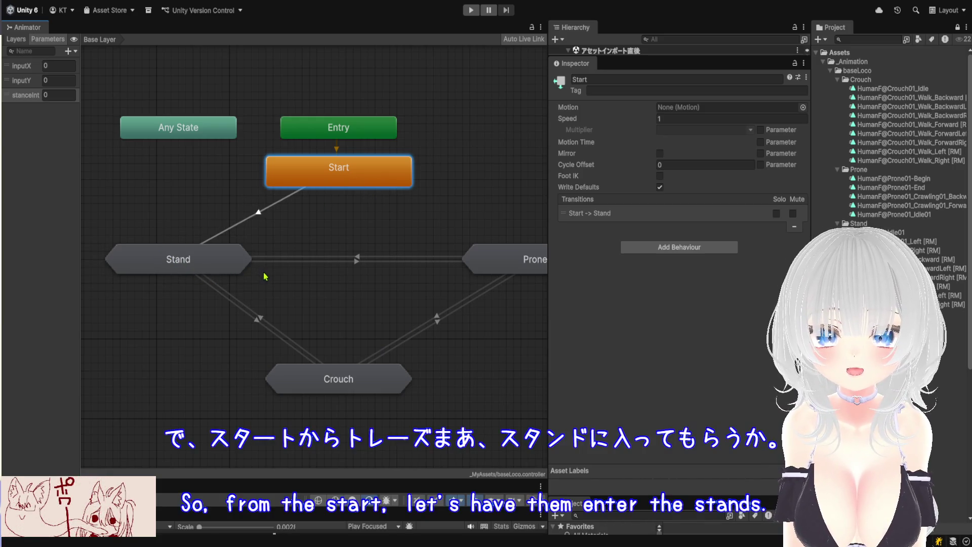
left_click(262, 217)
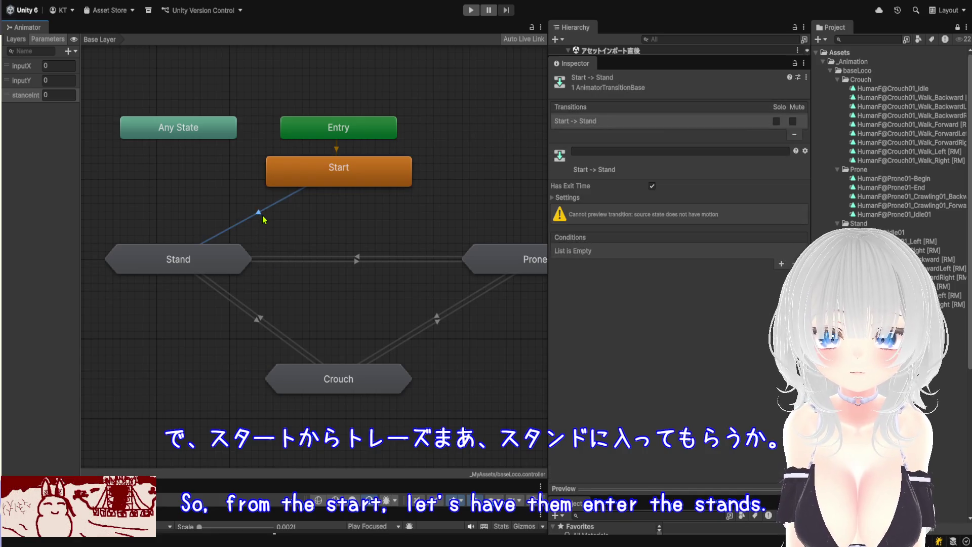
left_click(336, 179)
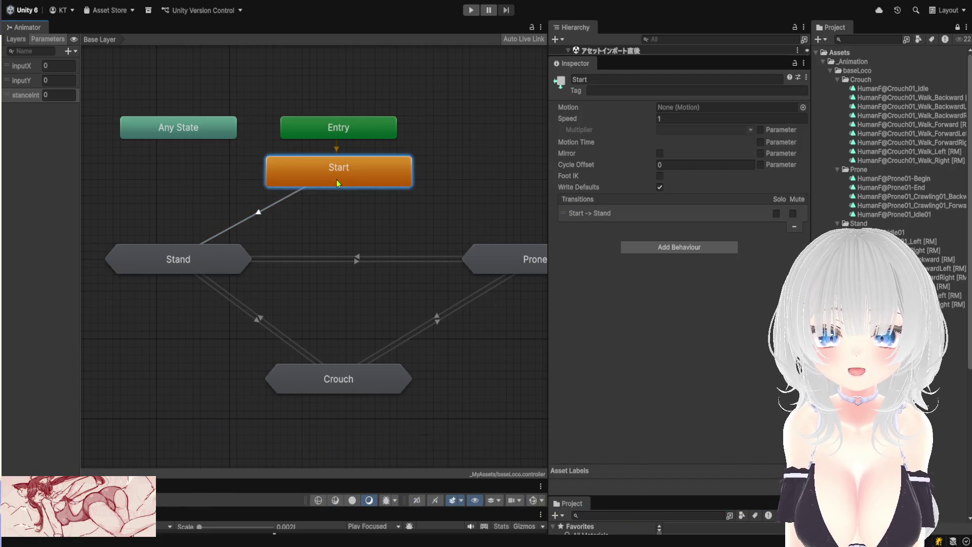
left_click(262, 217)
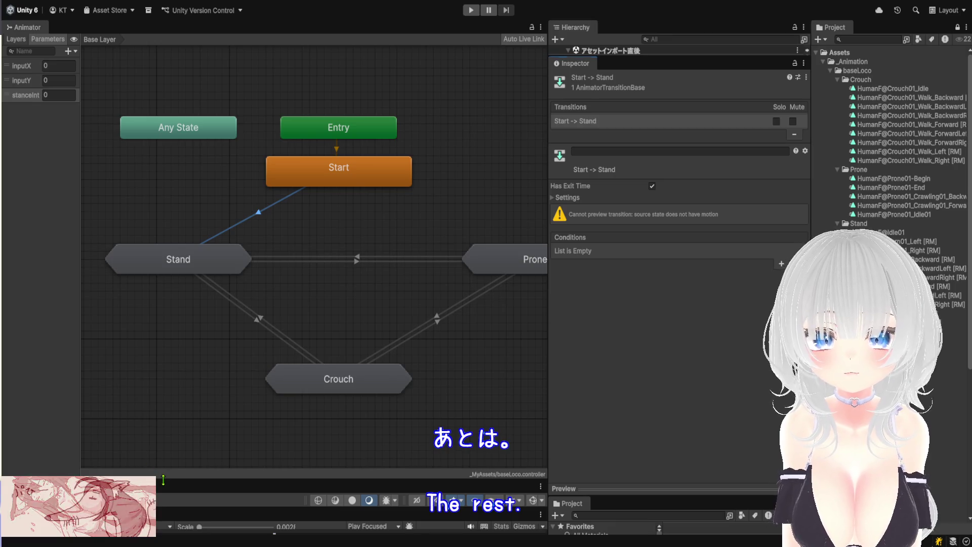
left_click_drag(162, 472, 303, 49)
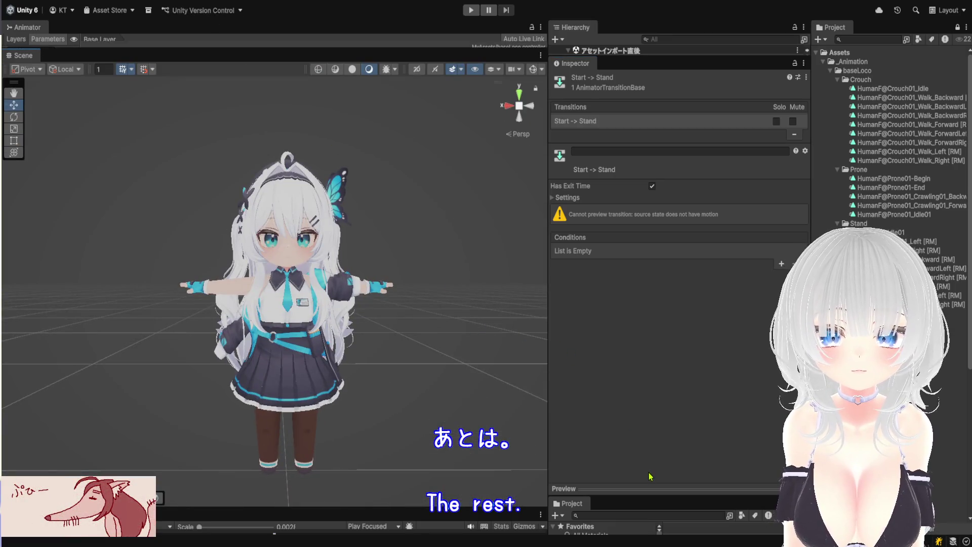
Enlarge the Project panel and expand the _MyAssets folder in the folder tree.
left_click(650, 488)
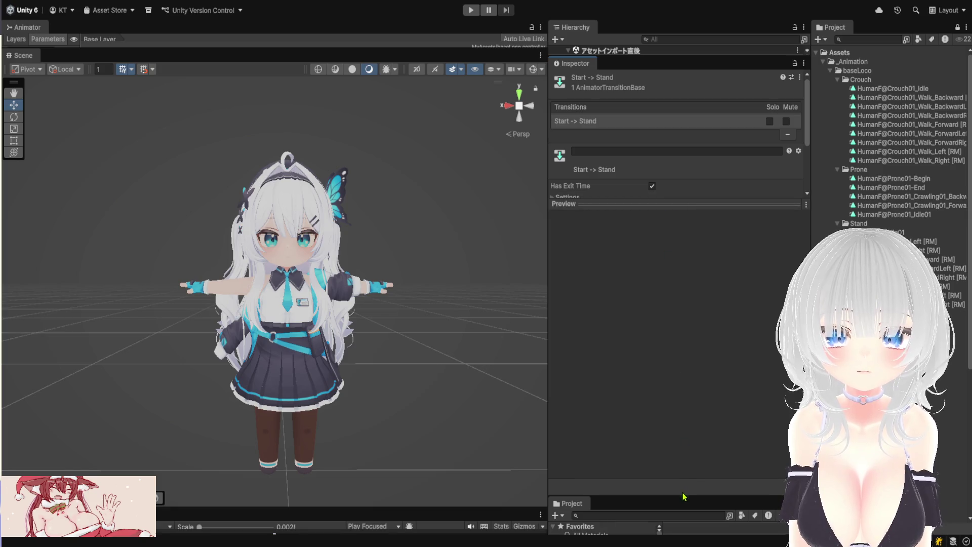
left_click_drag(682, 498, 683, 129)
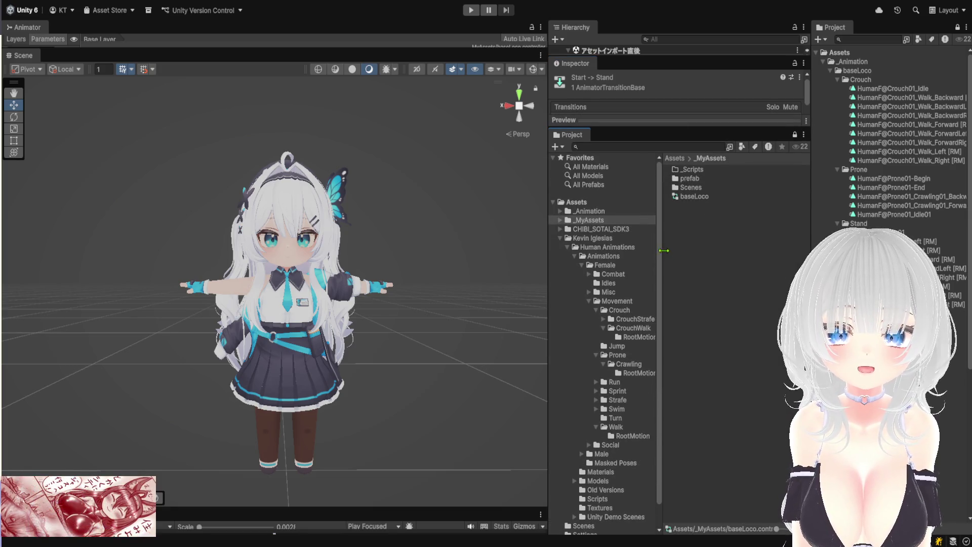
left_click_drag(572, 260, 570, 255)
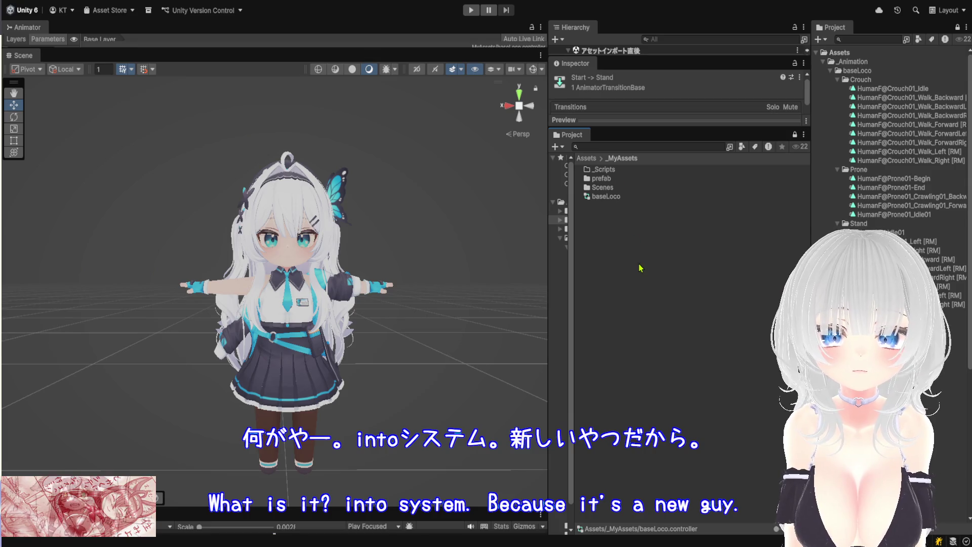
left_click(621, 264)
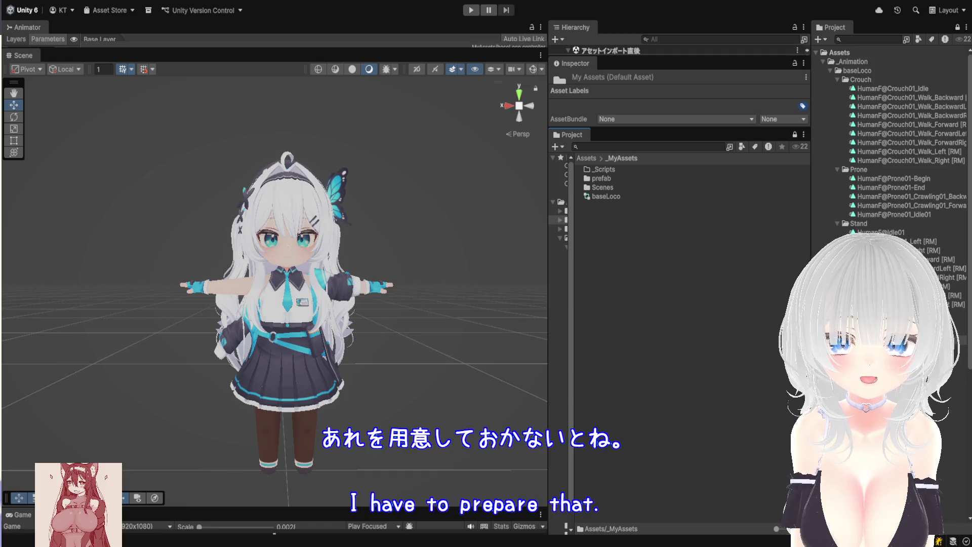
left_click(697, 304)
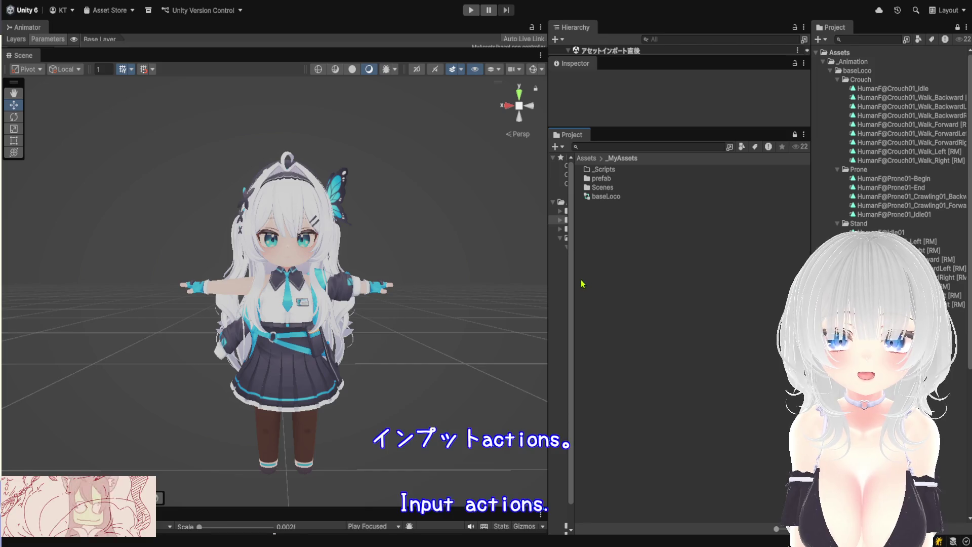
left_click_drag(571, 284, 690, 294)
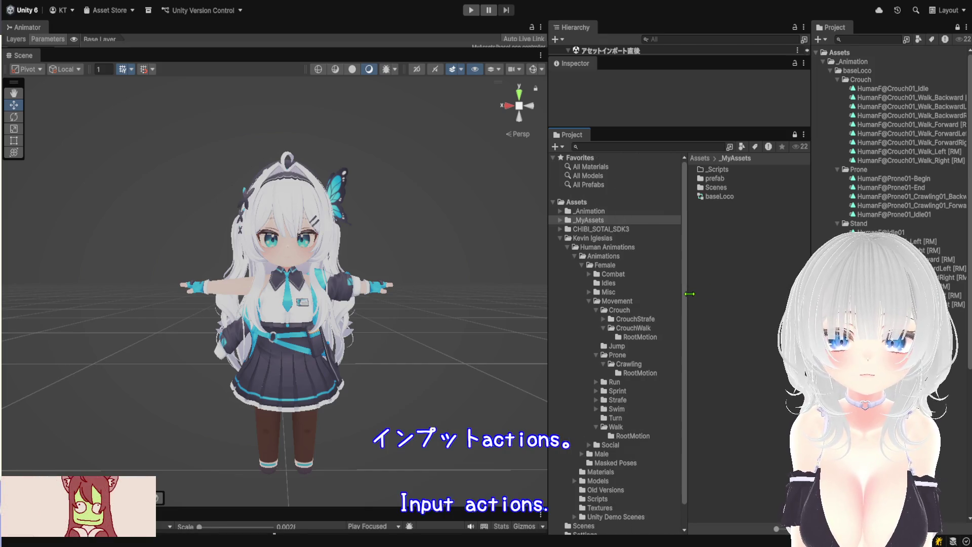
left_click(561, 220)
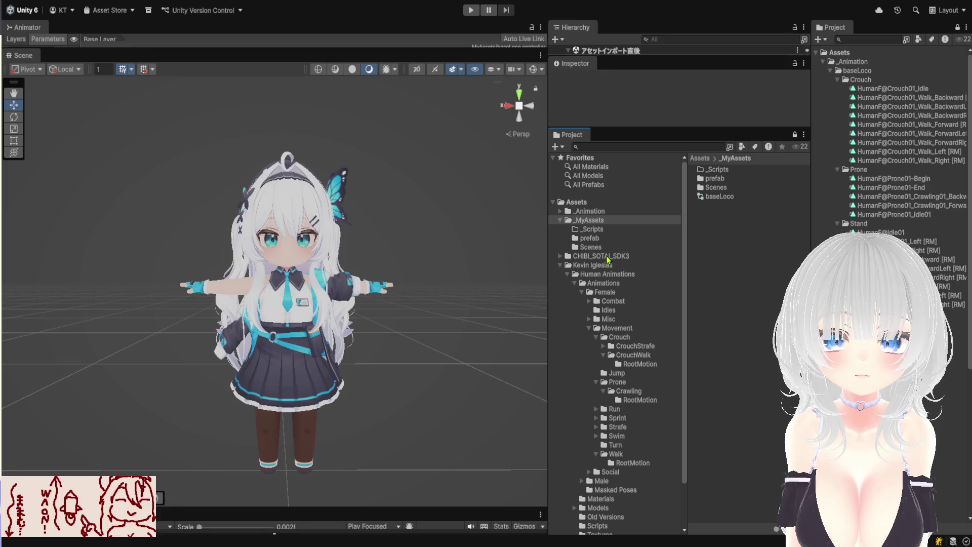
left_click_drag(682, 252, 572, 256)
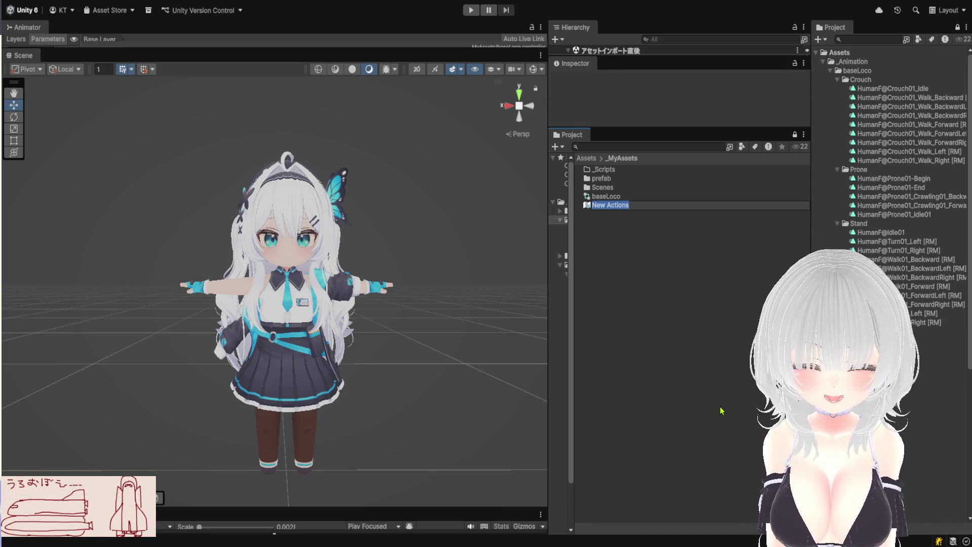
Rename the new Input Actions asset to BaseLocoInput.
type("Bas")
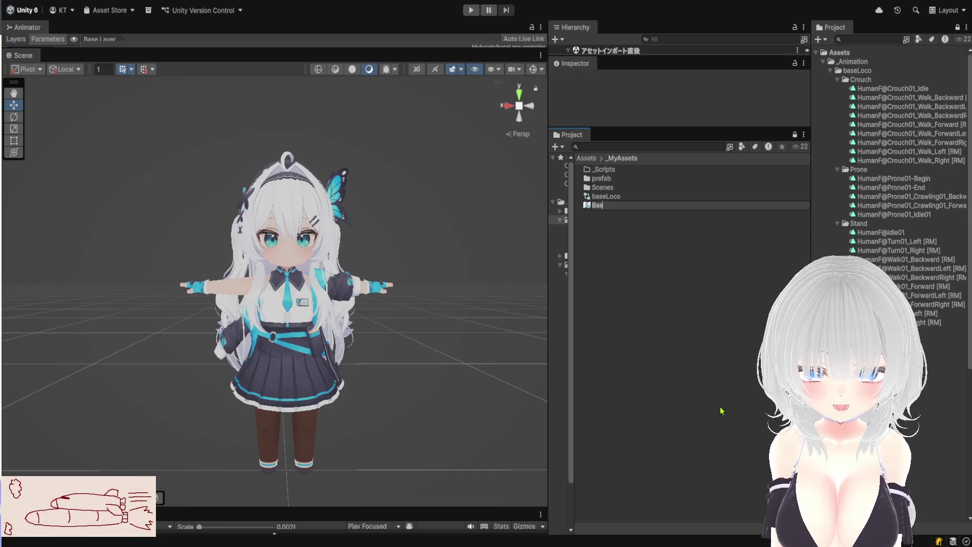
type("e")
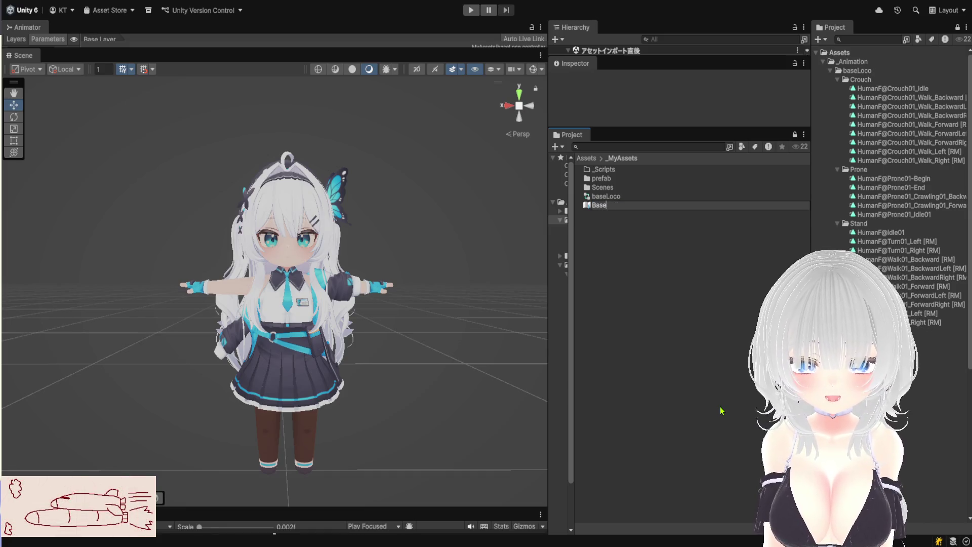
type("LocoInput")
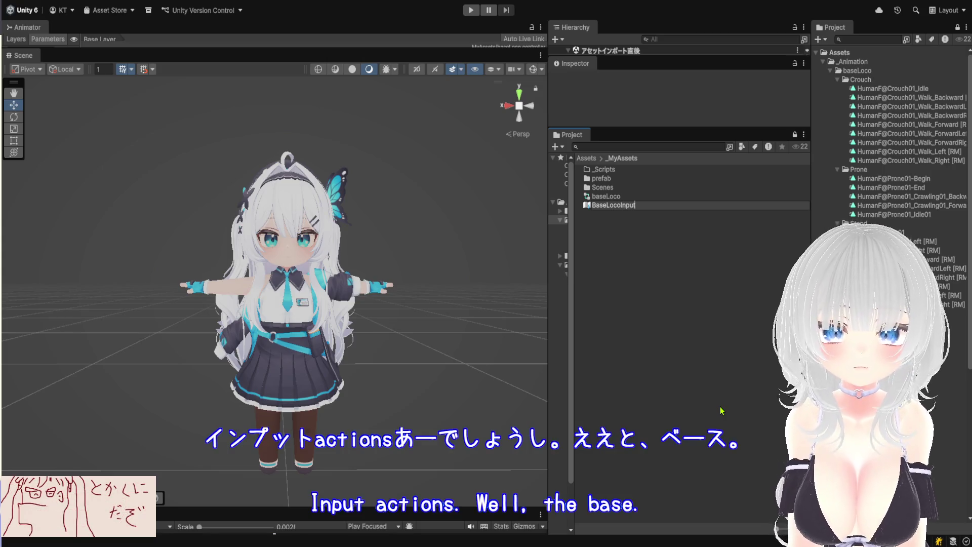
key("Return")
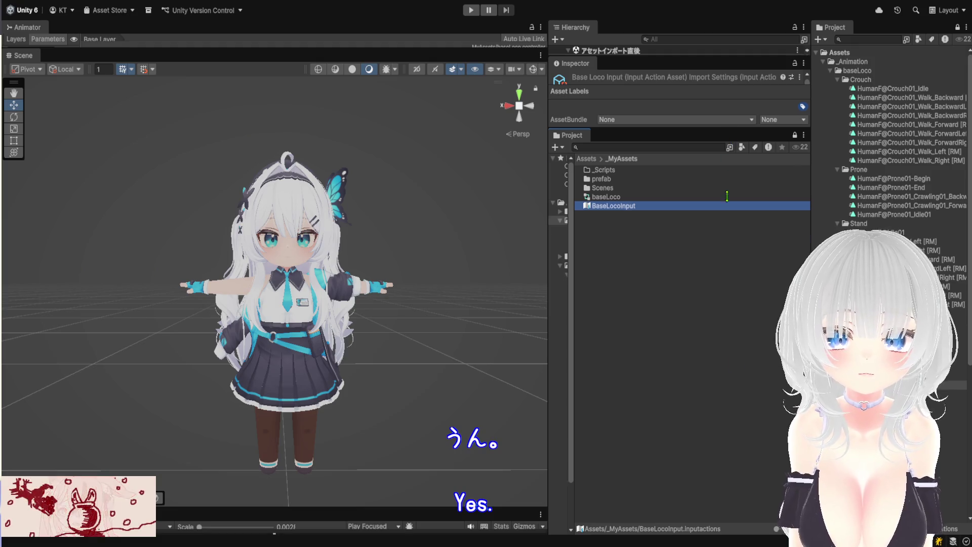
left_click_drag(727, 163, 728, 449)
Enable Generate C# Class with class name BaseLocoInput and apply the settings.
left_click(660, 178)
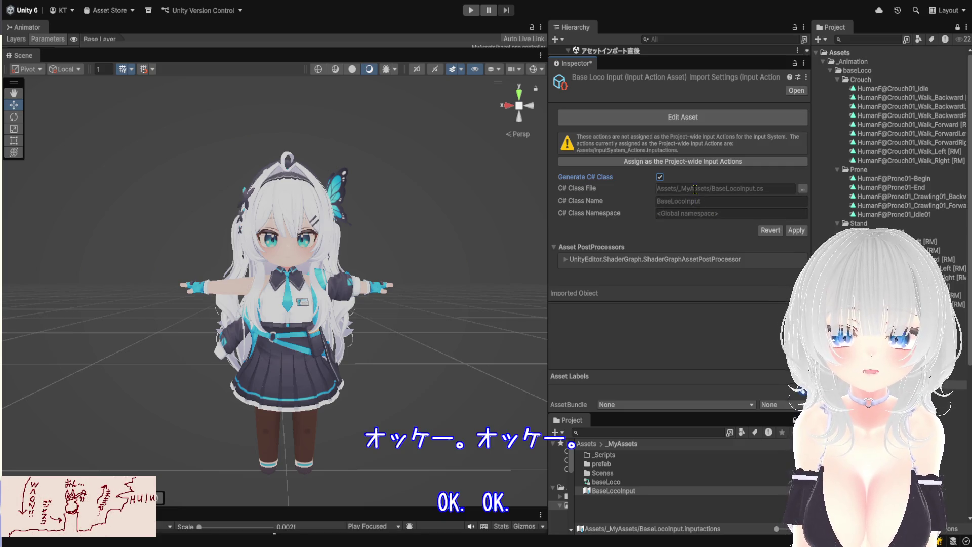
left_click(709, 202)
key("BackSpace")
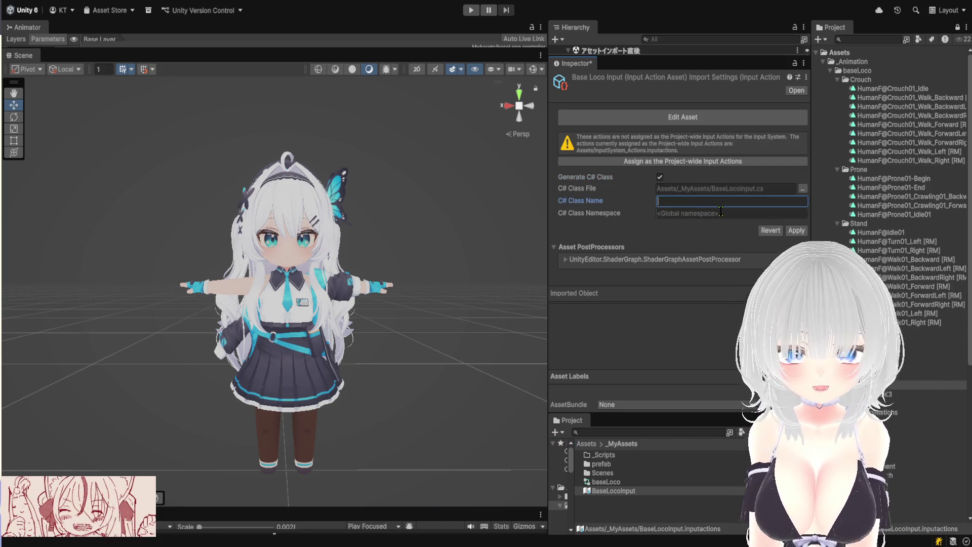
type("BaseLocoIn")
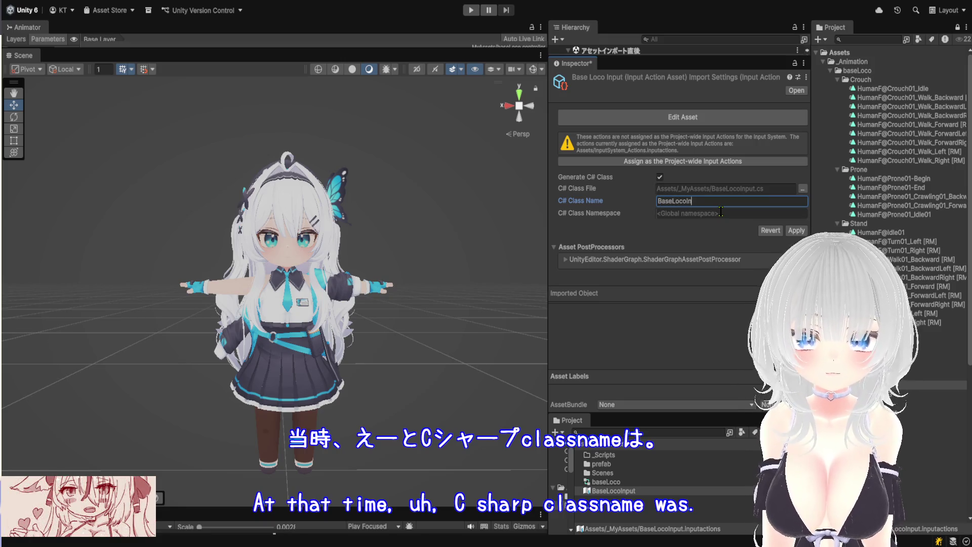
type("put")
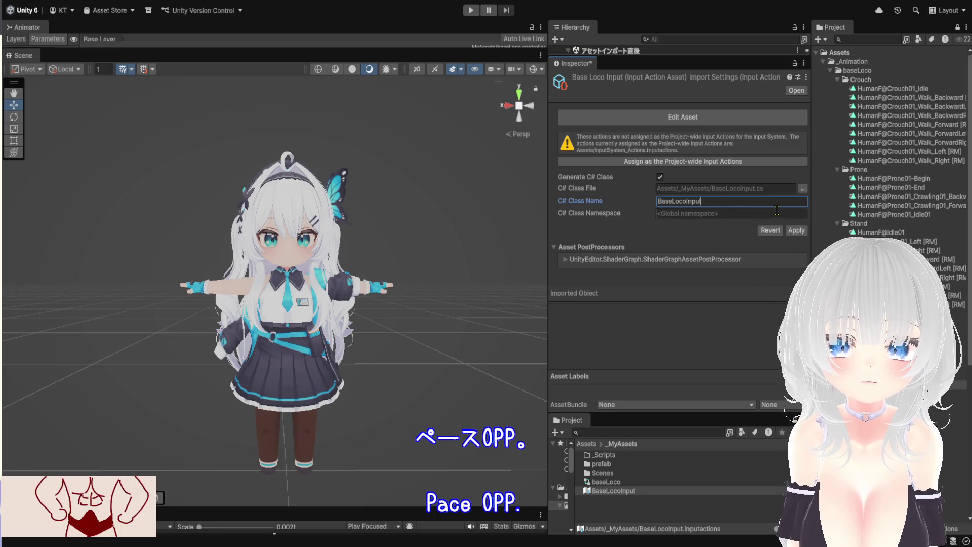
left_click(795, 231)
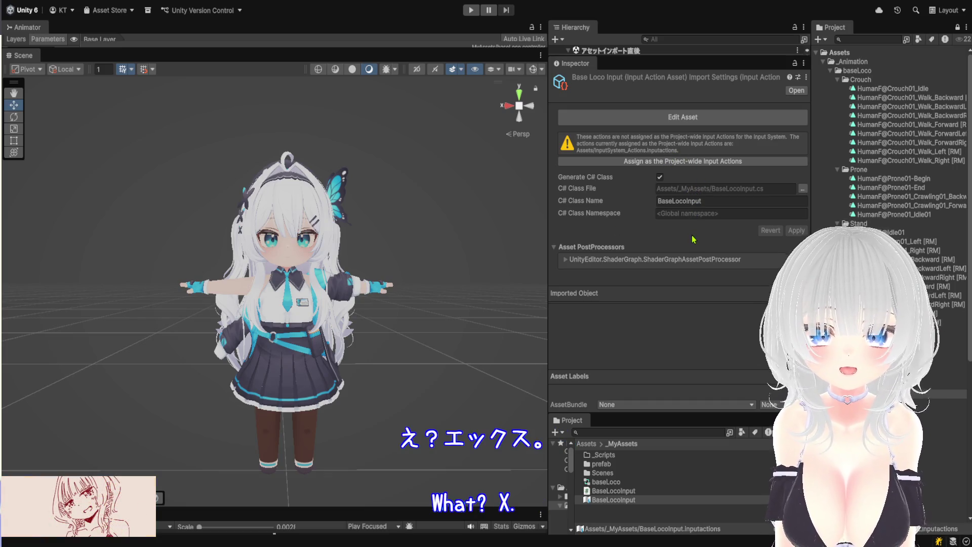
left_click(701, 114)
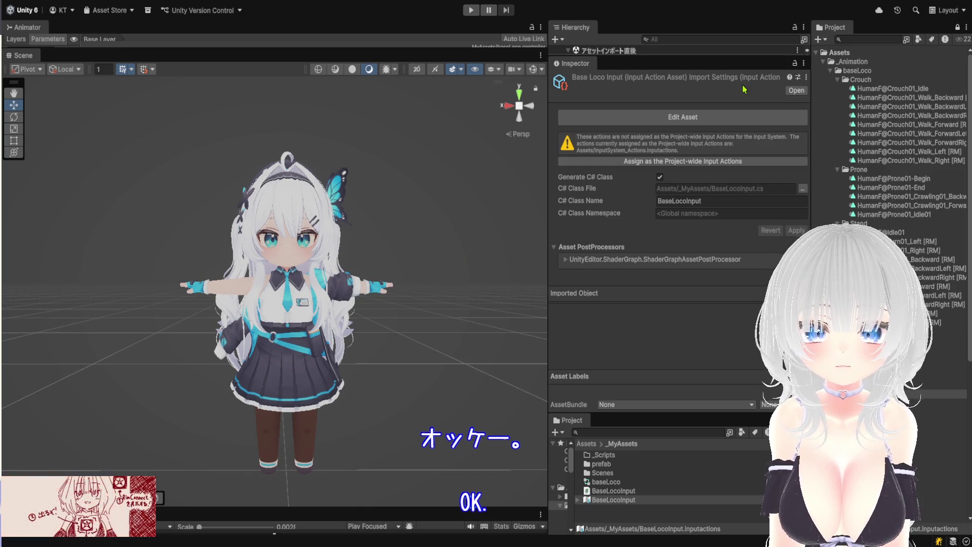
Select the generated BaseLocoInput script to view its code in the Inspector.
left_click(647, 491)
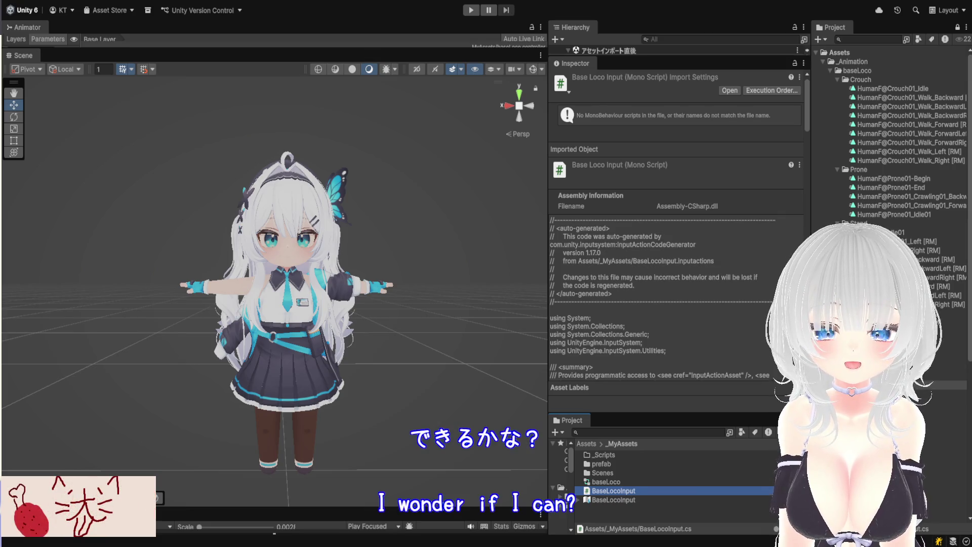
In the _Scripts folder, create a new script named BaseLocoController.
mouse_move(681, 372)
left_mouse_down()
mouse_move(678, 144)
mouse_move(646, 230)
left_mouse_up()
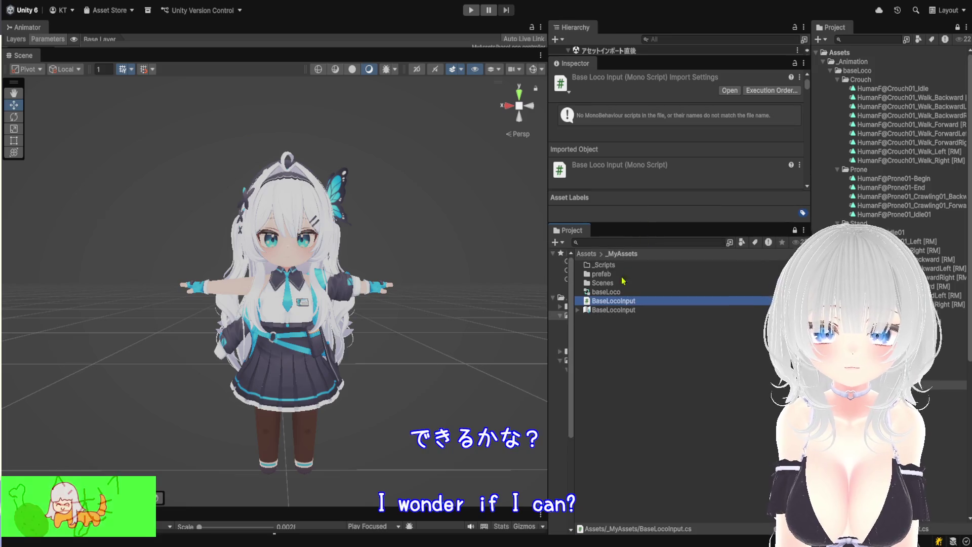
double_click(614, 268)
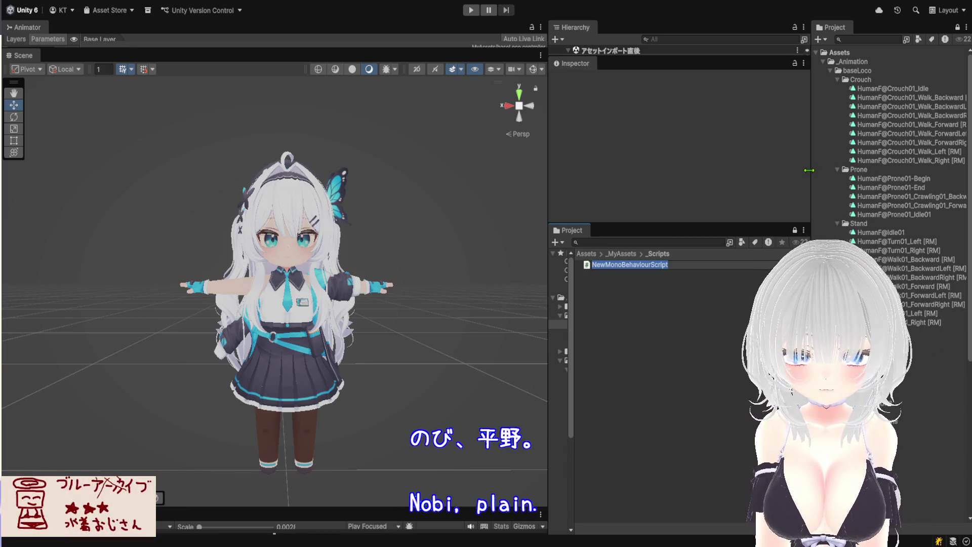
type("Bas")
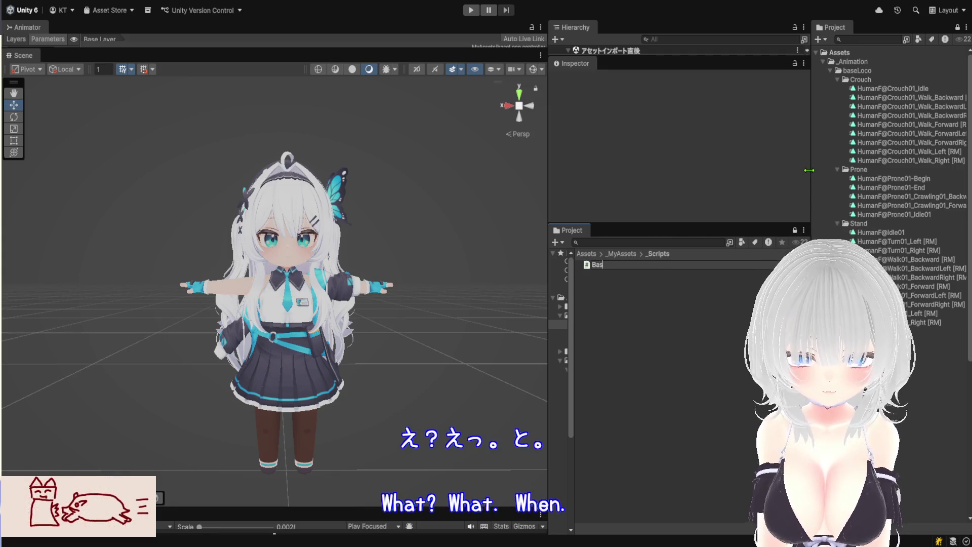
type("eLocoControlle")
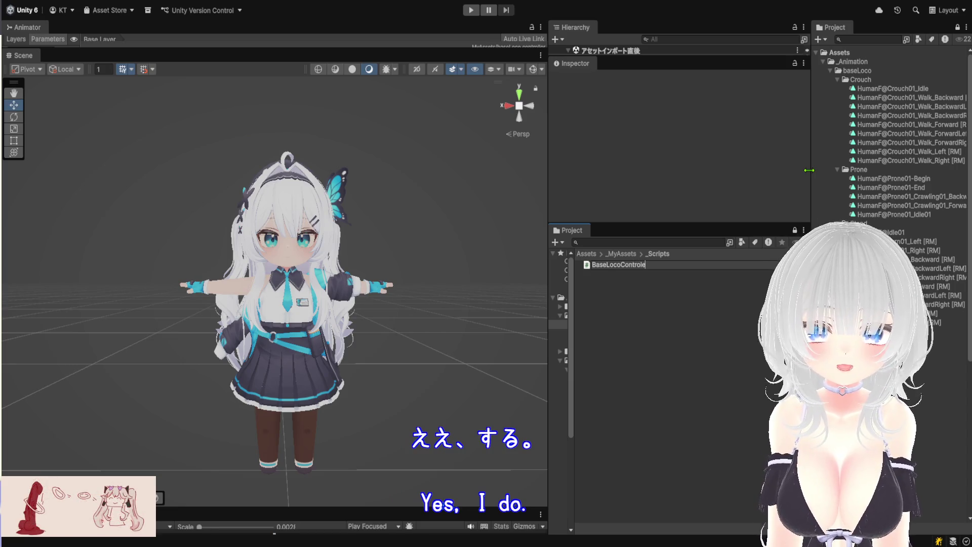
type("r")
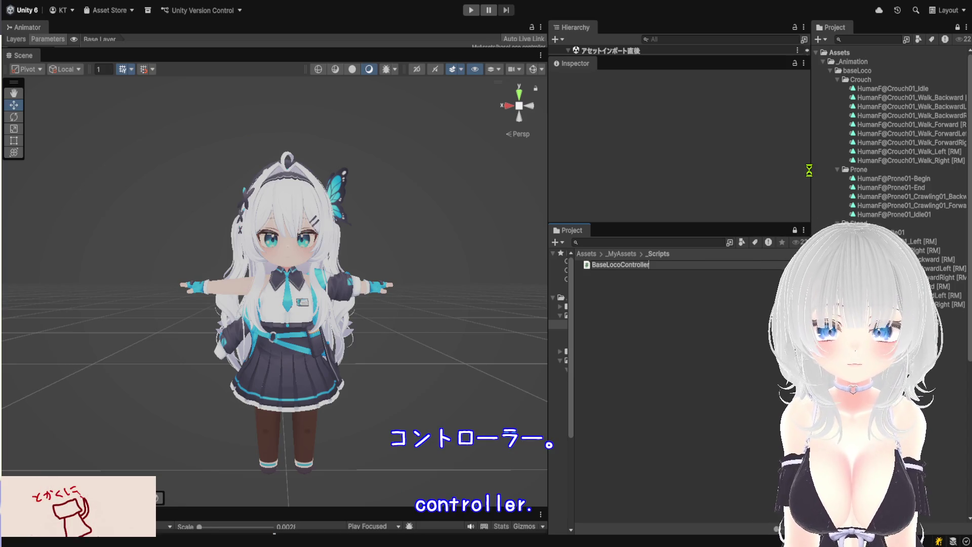
key("Return")
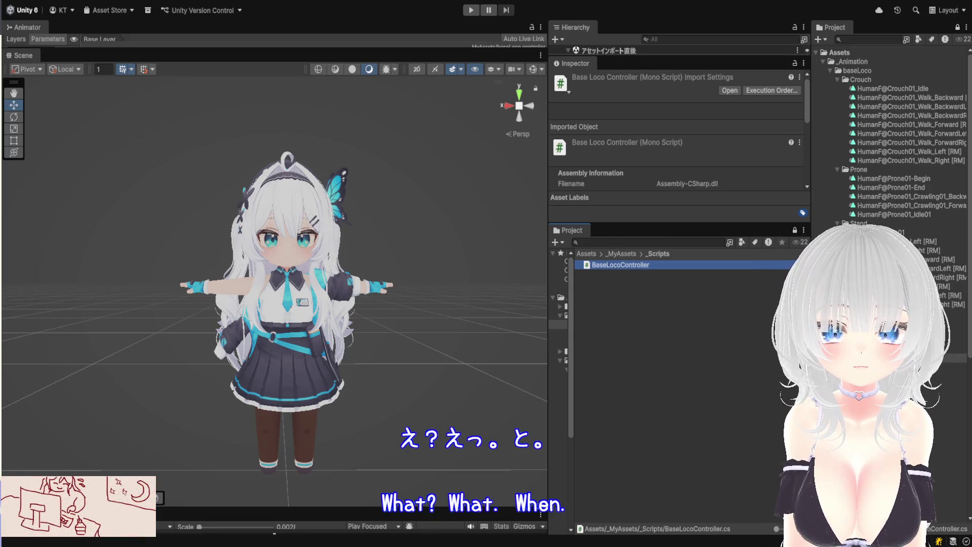
Widen the Project folder tree and show the _MyAssets folder's contents.
left_click_drag(571, 329, 701, 337)
scroll(630, 427, "down", 3)
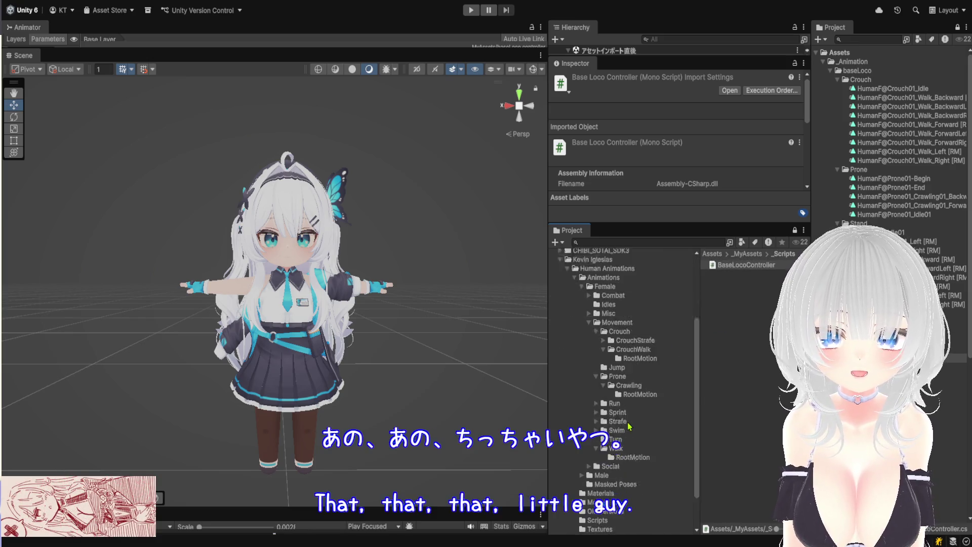
scroll(629, 427, "up", 3)
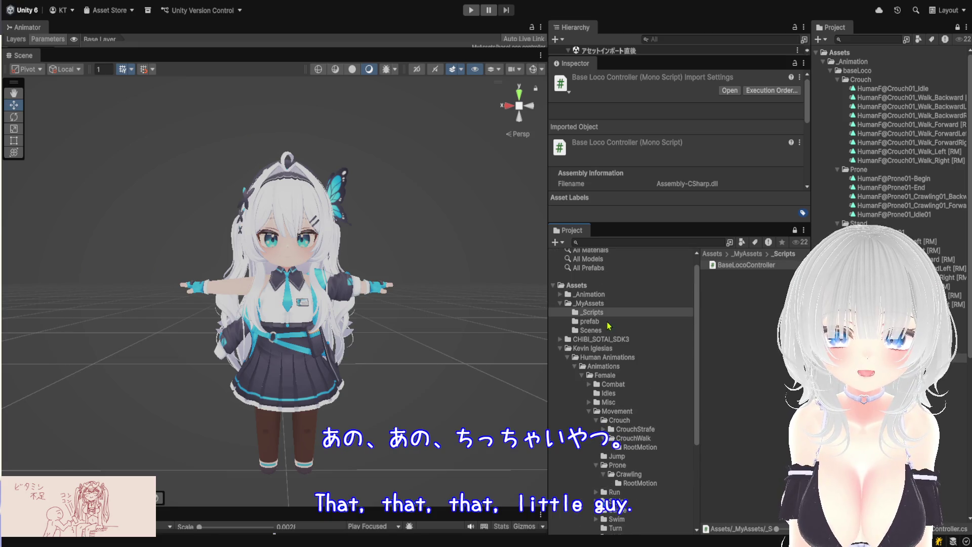
left_click(603, 302)
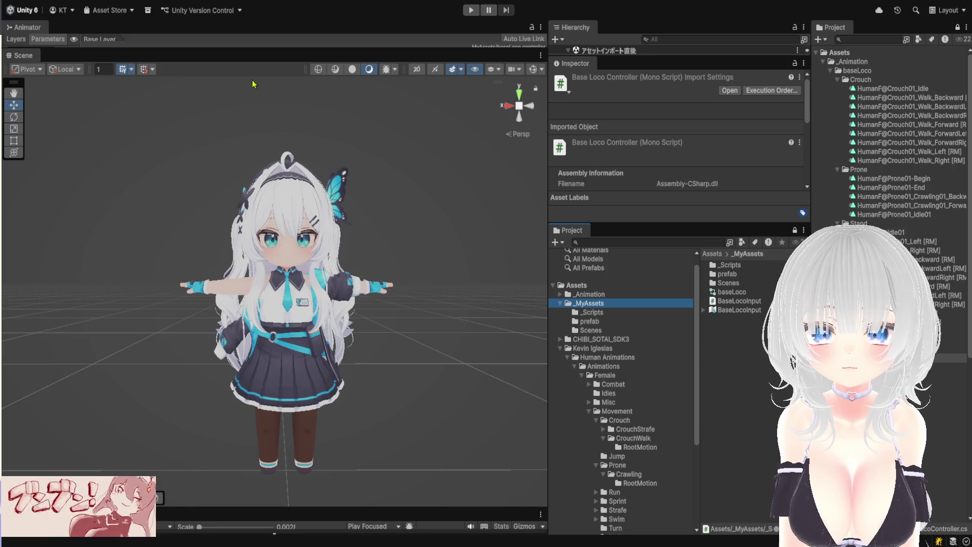
Enlarge the Animator graph, confirm the stanceInt parameter name, then drag the splitter to make the Scene view taller.
left_click_drag(213, 49, 212, 425)
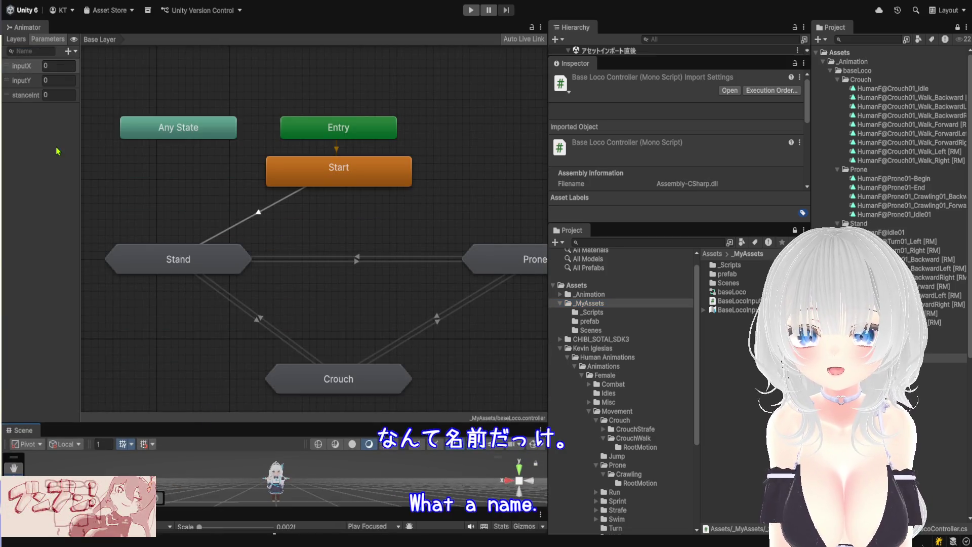
left_click(20, 98)
double_click(20, 96)
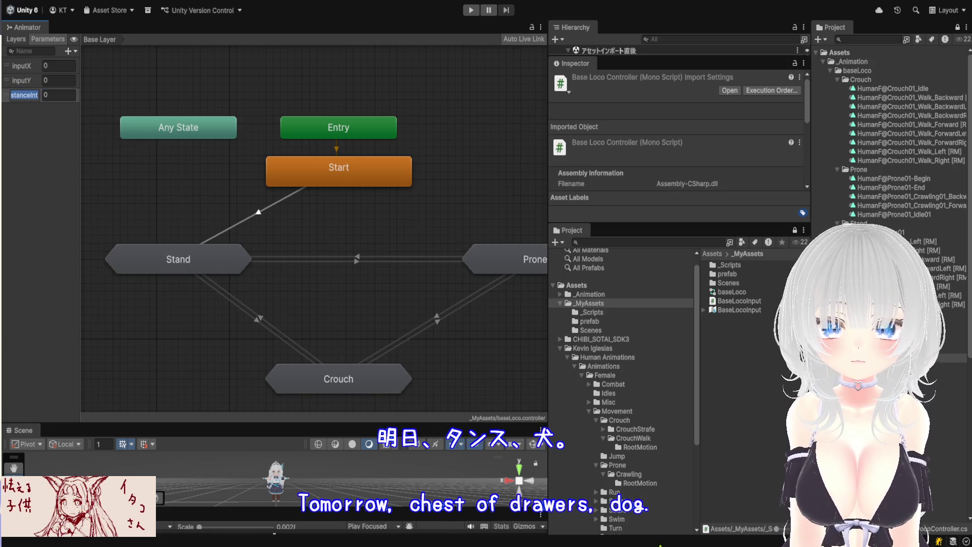
key("Return")
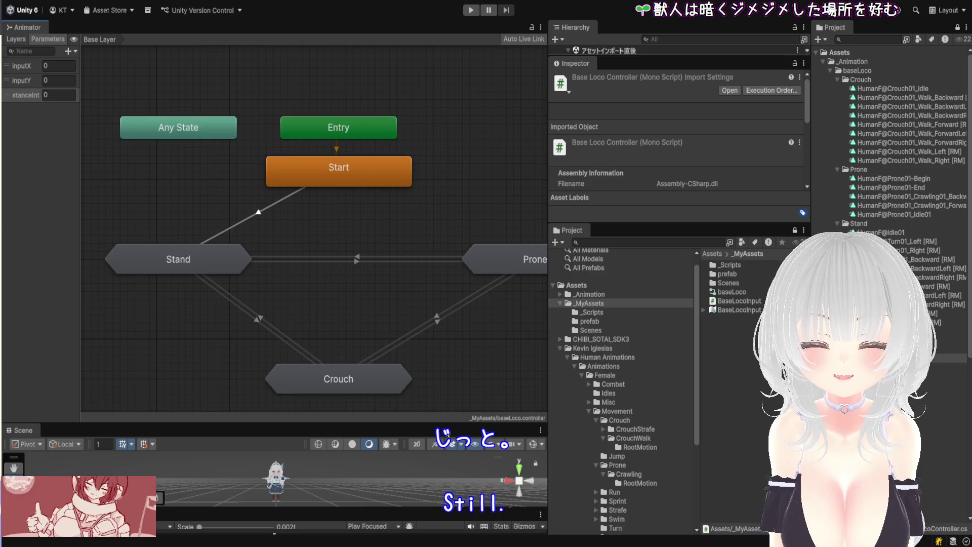
left_click_drag(444, 423, 449, 217)
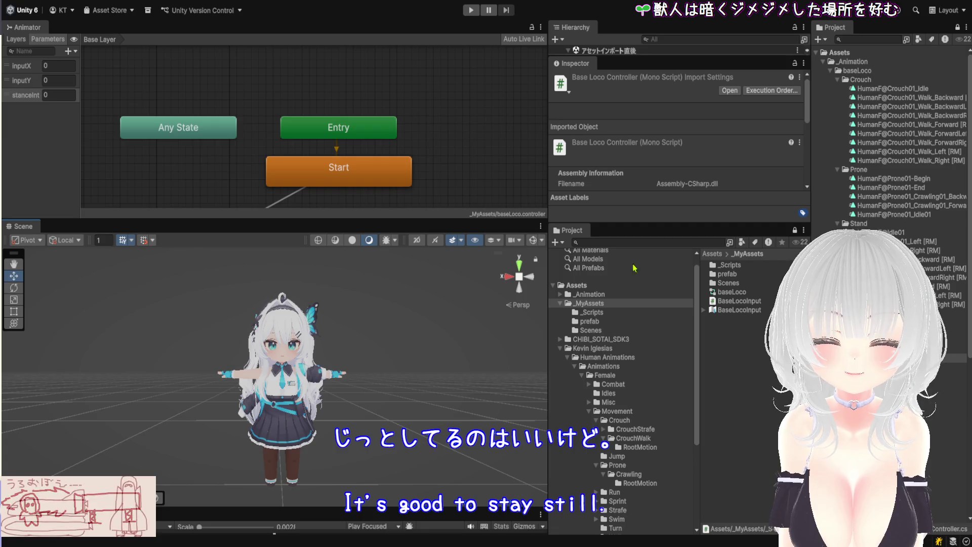
left_click(641, 231)
Select the BaseLocoInput input action asset in _MyAssets and open it for editing, enlarging the Project list.
left_click_drag(640, 231, 641, 217)
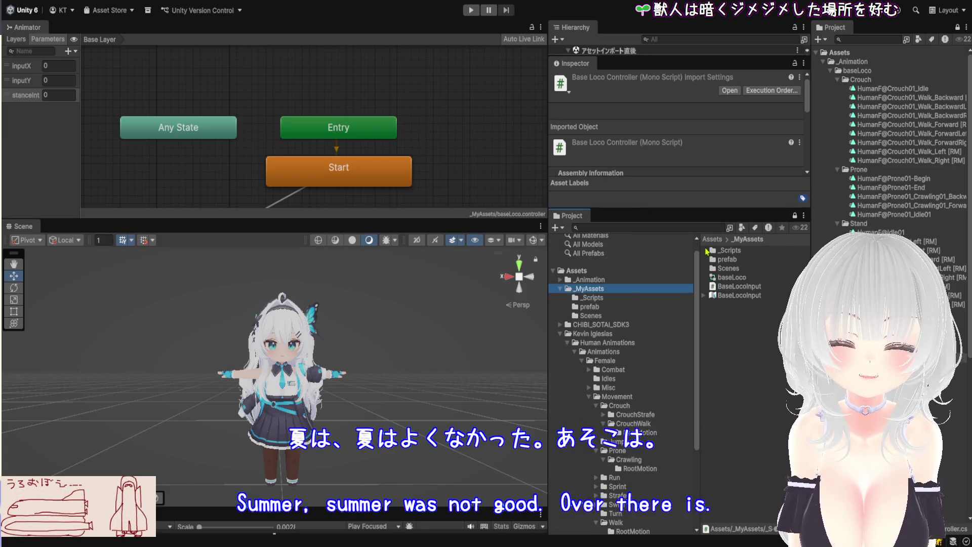
left_click(739, 295)
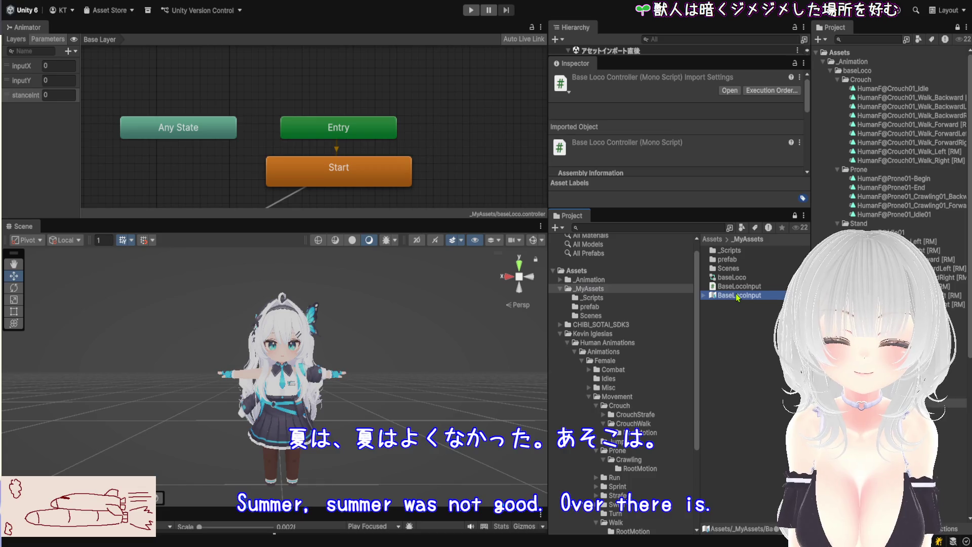
left_click(701, 118)
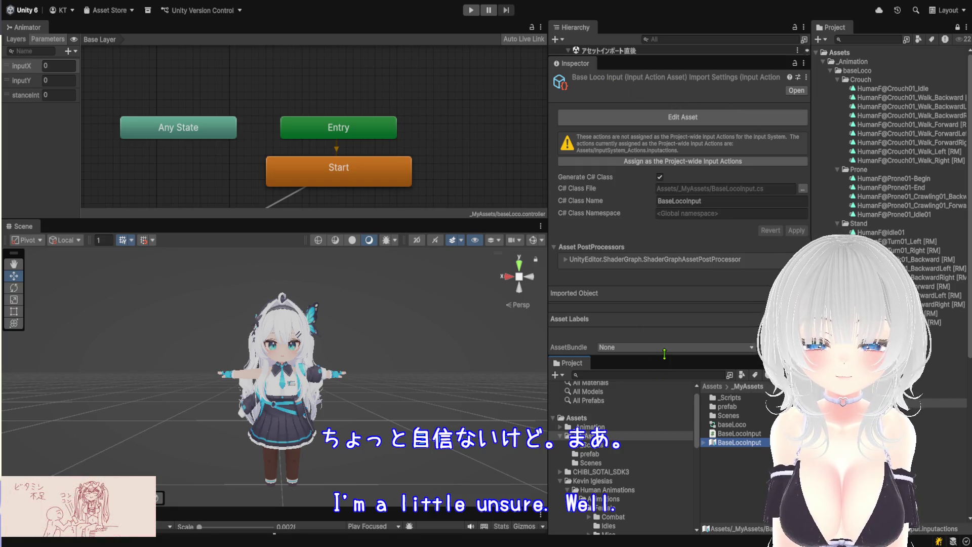
left_click_drag(666, 357, 667, 189)
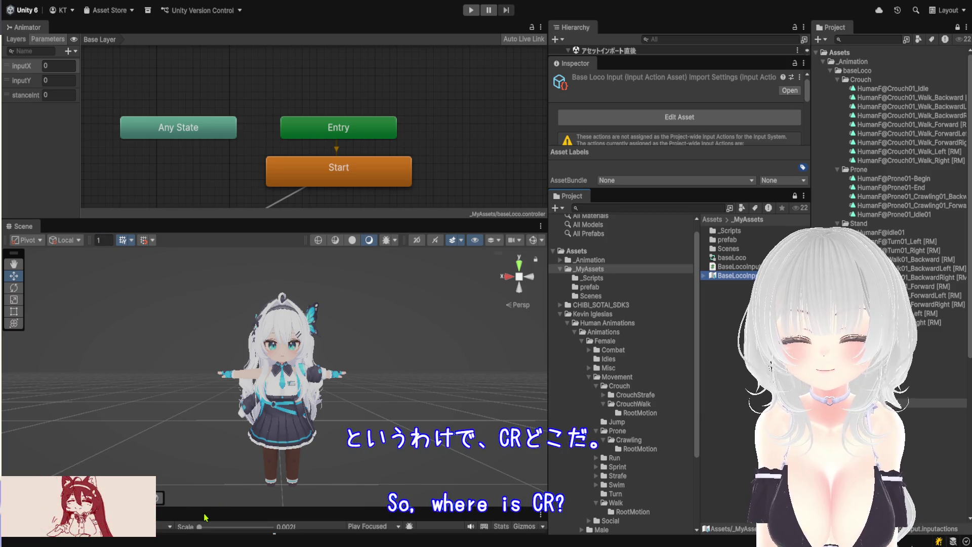
Reveal the Game view under the Scene, shorten the Animator graph, and dock a Hierarchy tab before the Animator.
left_click_drag(205, 515, 205, 367)
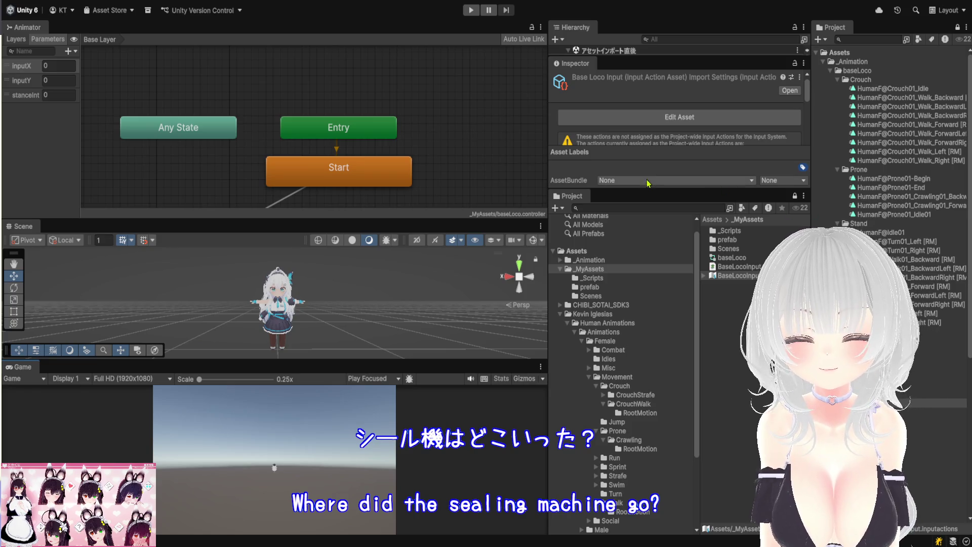
mouse_move(85, 220)
left_mouse_down()
mouse_move(85, 113)
mouse_move(87, 163)
left_mouse_up()
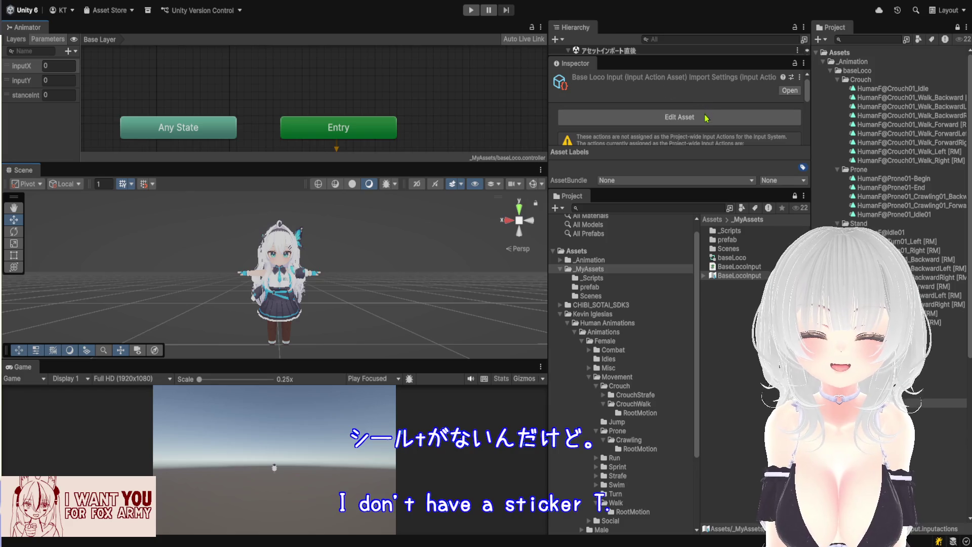
left_click(73, 30)
left_click_drag(73, 30, 21, 29)
Resize both Hierarchy panels and select the CB_Full_MORPHO_EDITION avatar, listing its child parts.
left_click_drag(169, 162, 170, 195)
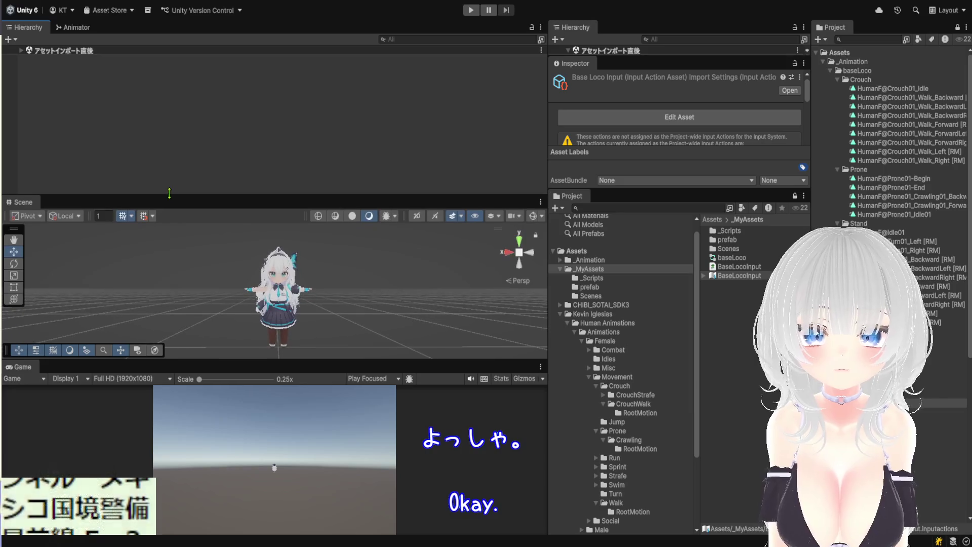
left_click_drag(619, 61, 620, 184)
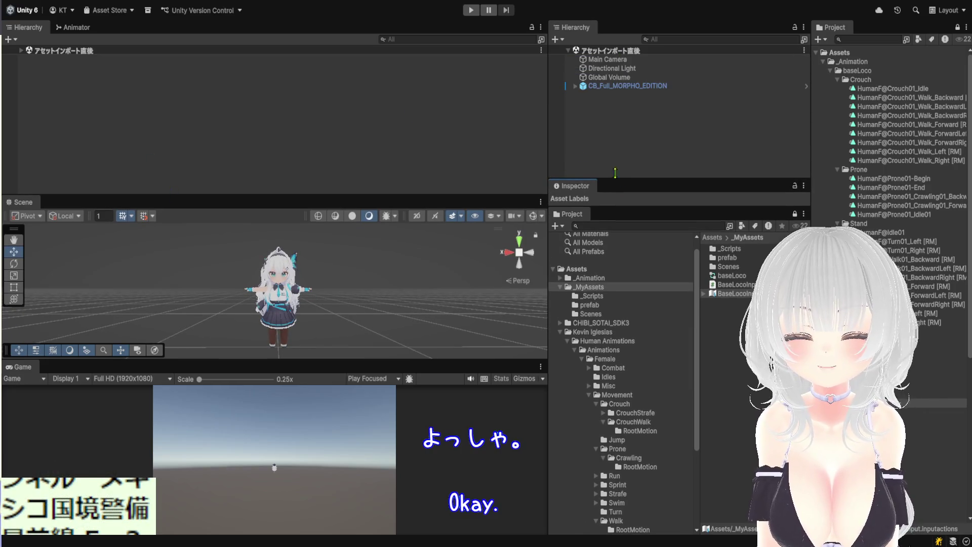
left_click(21, 50)
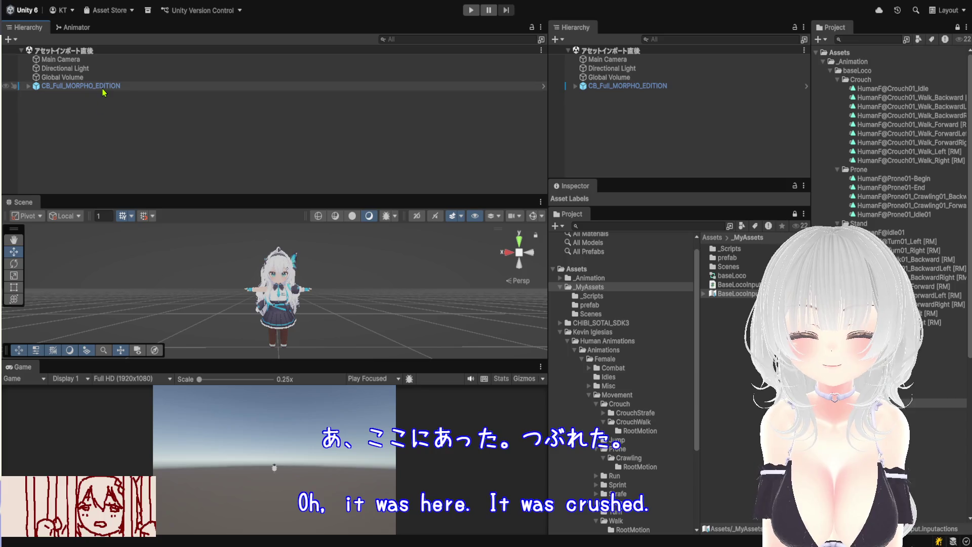
left_click(76, 86)
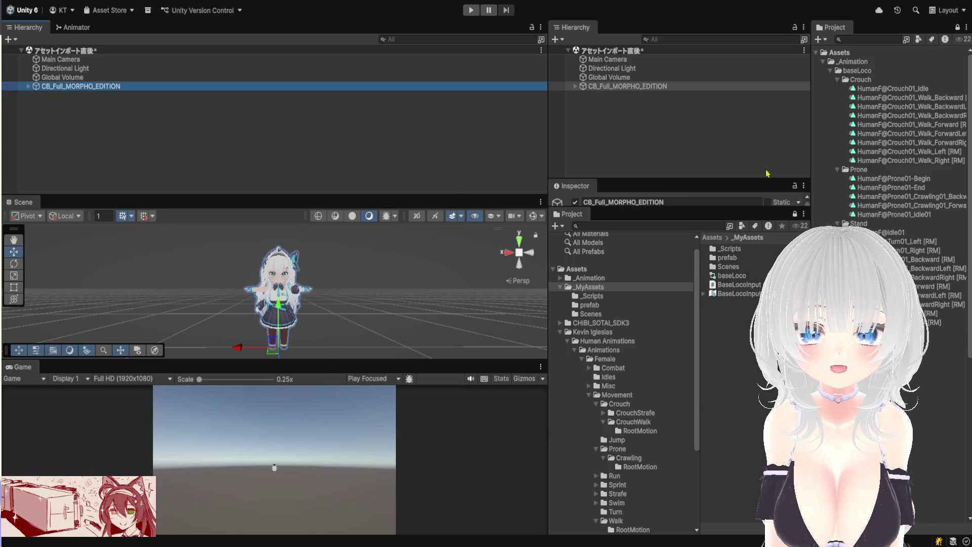
left_click(577, 86)
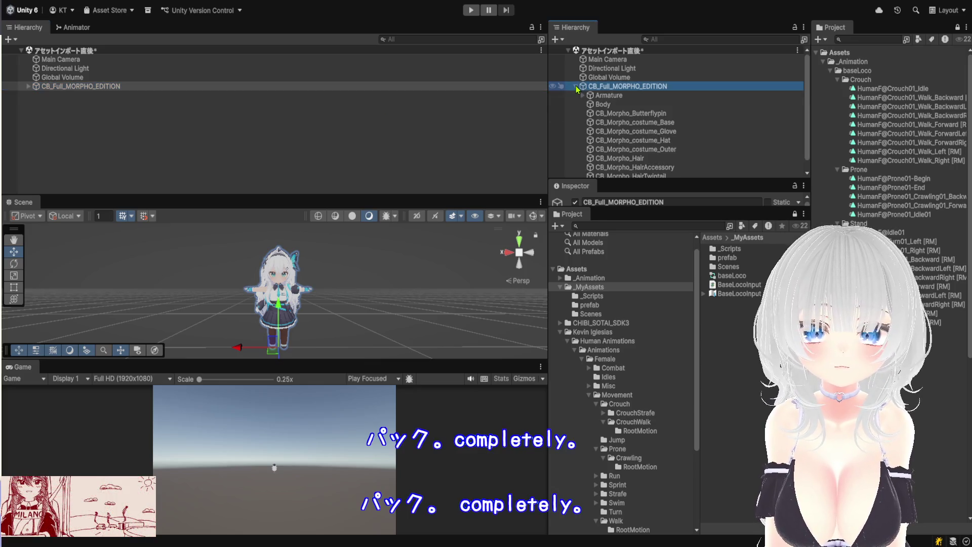
Re-dock the Inspector panel in the layout and give it more vertical space.
left_click(619, 197)
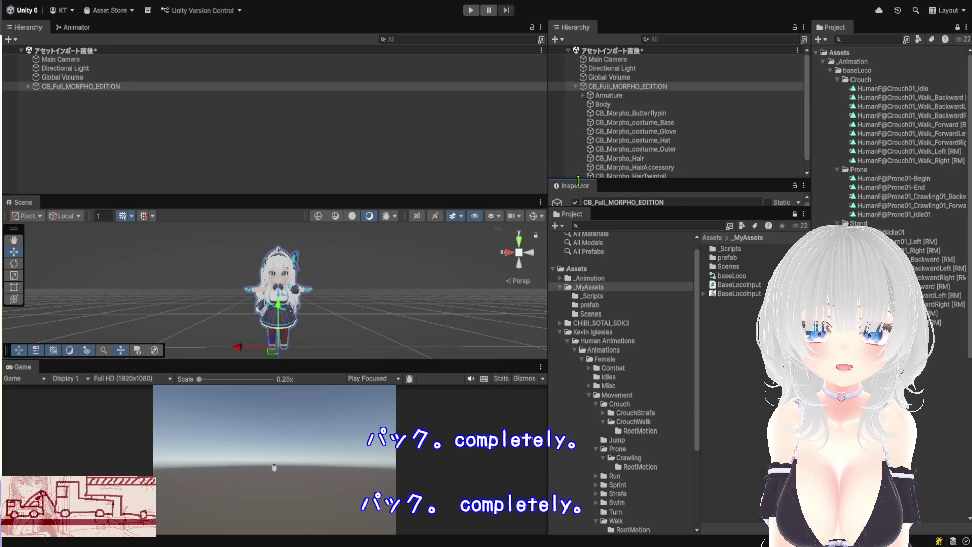
left_click_drag(586, 190, 587, 192)
left_click_drag(935, 438, 934, 438)
left_click_drag(894, 360, 893, 91)
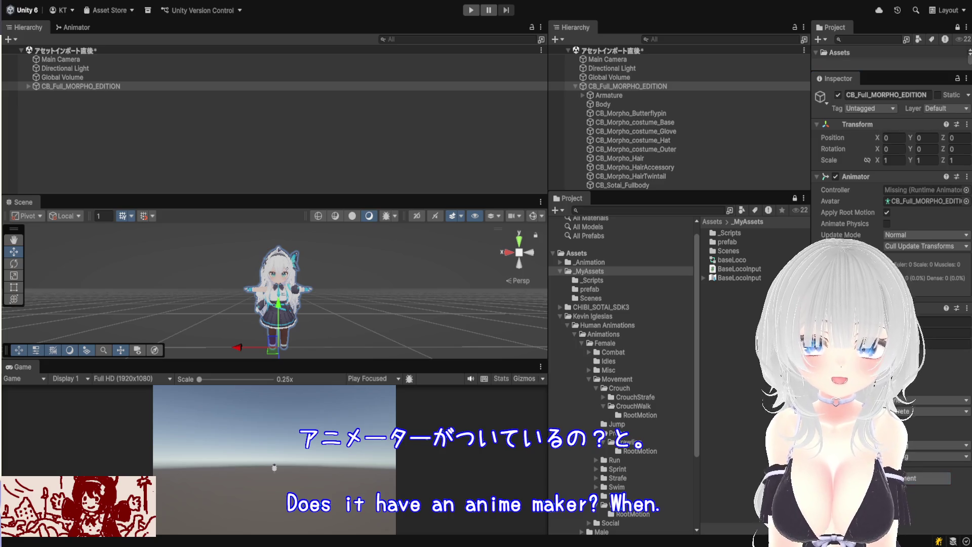
Reselect the avatar and collapse its Animator and Transform to show the Rigidbody and BaseLocoController script.
double_click(719, 234)
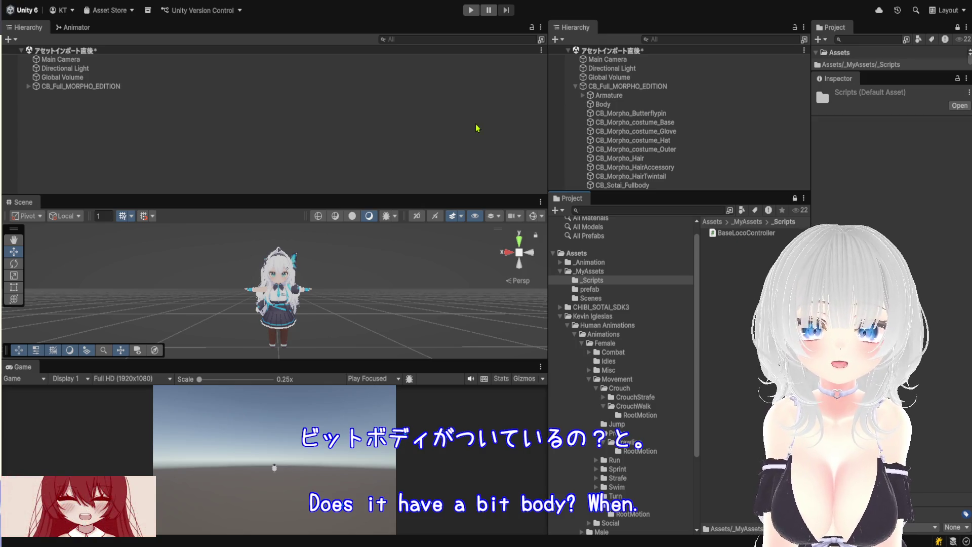
left_click(680, 87)
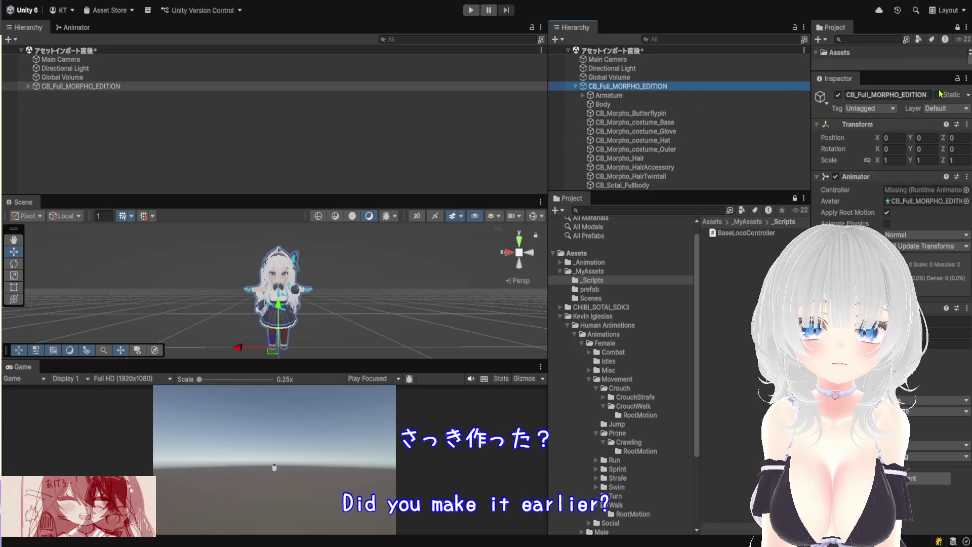
left_click(856, 176)
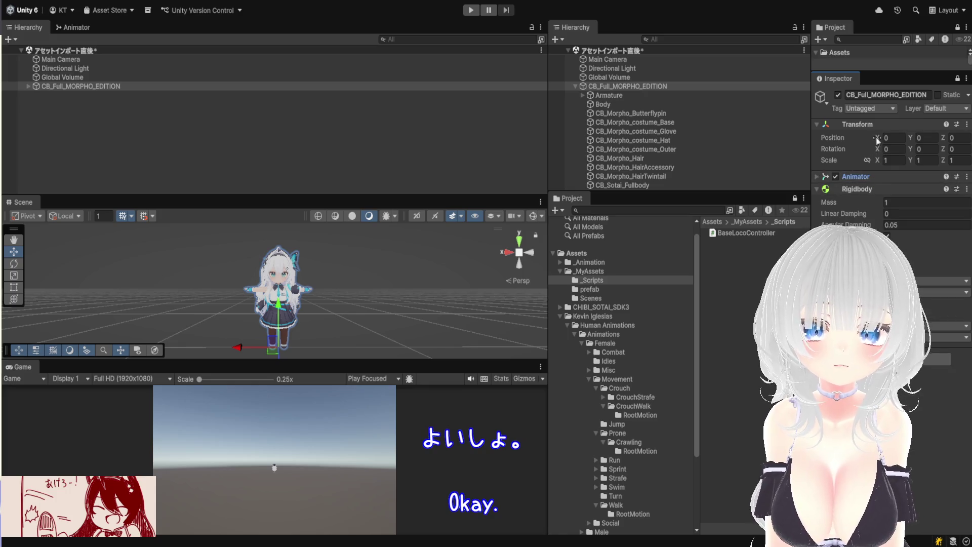
left_click(857, 124)
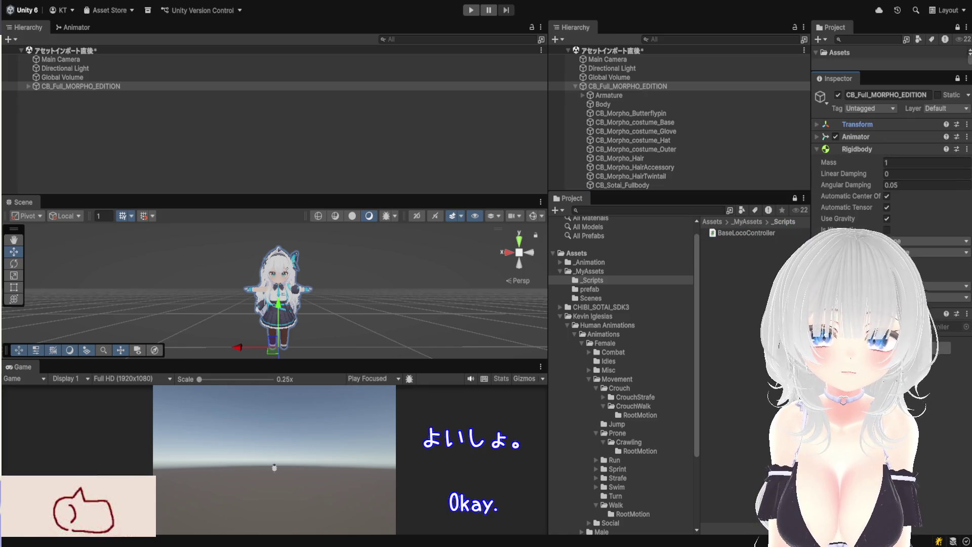
left_click(942, 327)
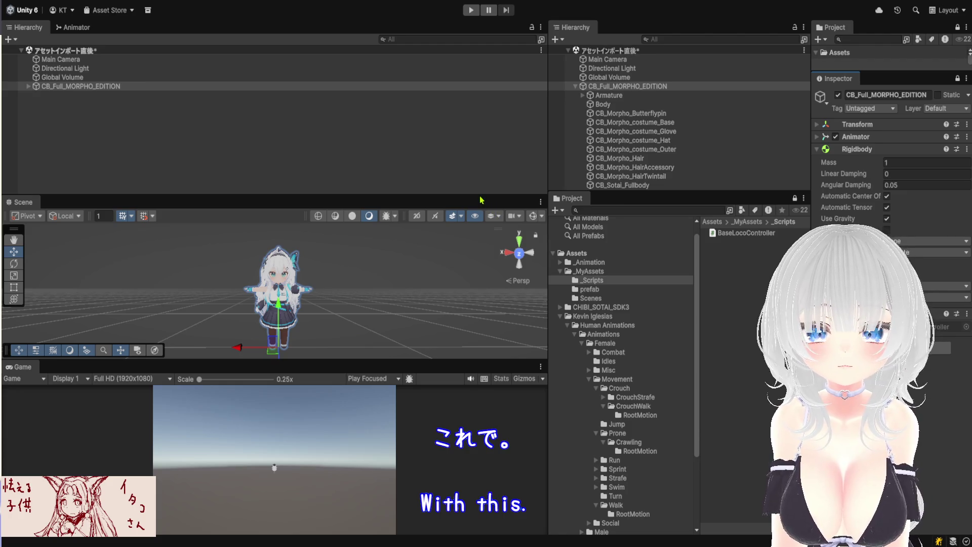
Drag the Hierarchy/Scene splitter upward so the Scene view gets more room.
left_click_drag(482, 196, 479, 152)
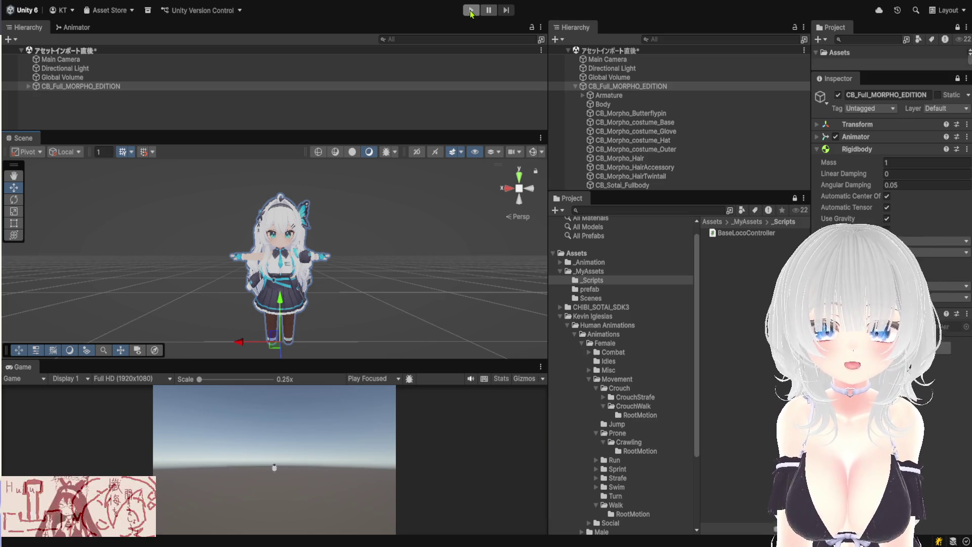
Play and pause the scene, frame the avatar, then stop with Ctrl+P, leaving the no-controller warning.
left_click(471, 11)
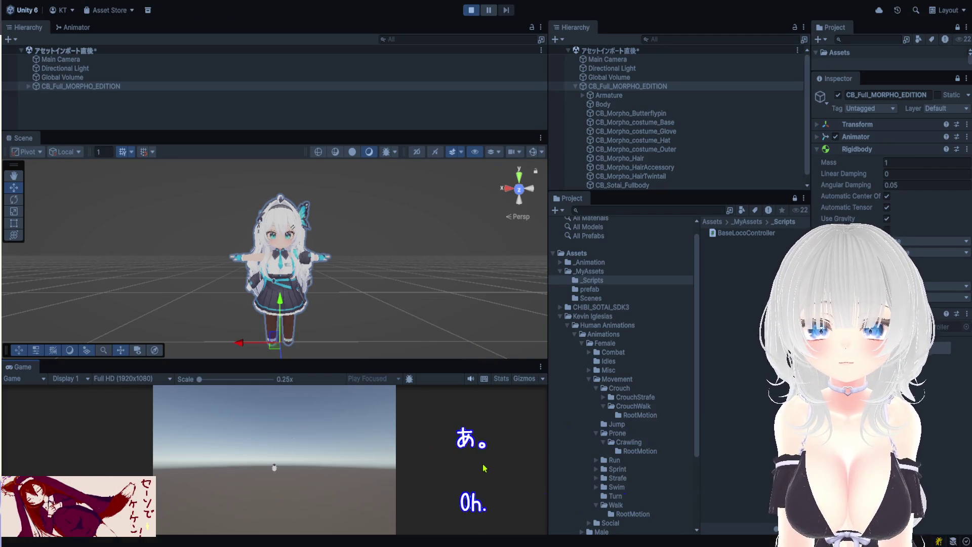
left_click(488, 10)
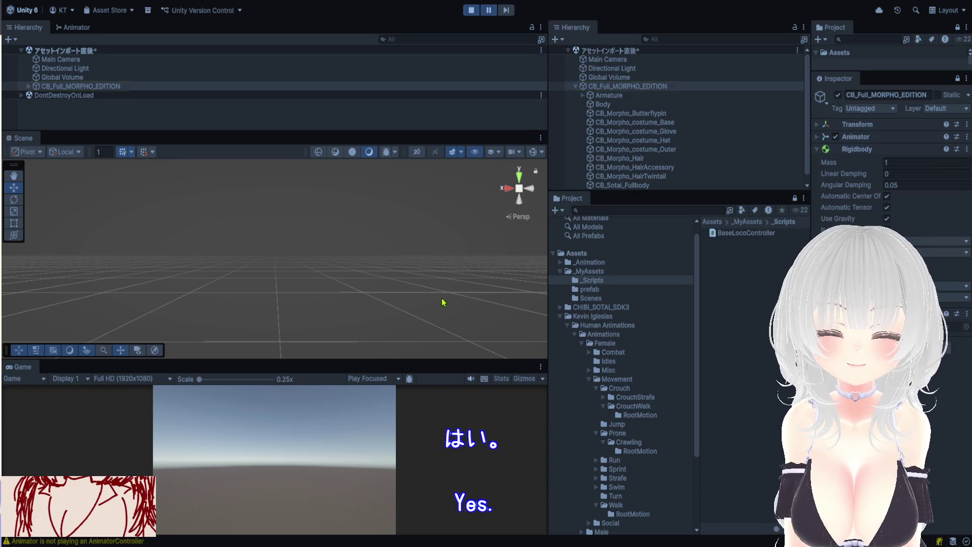
double_click(644, 87)
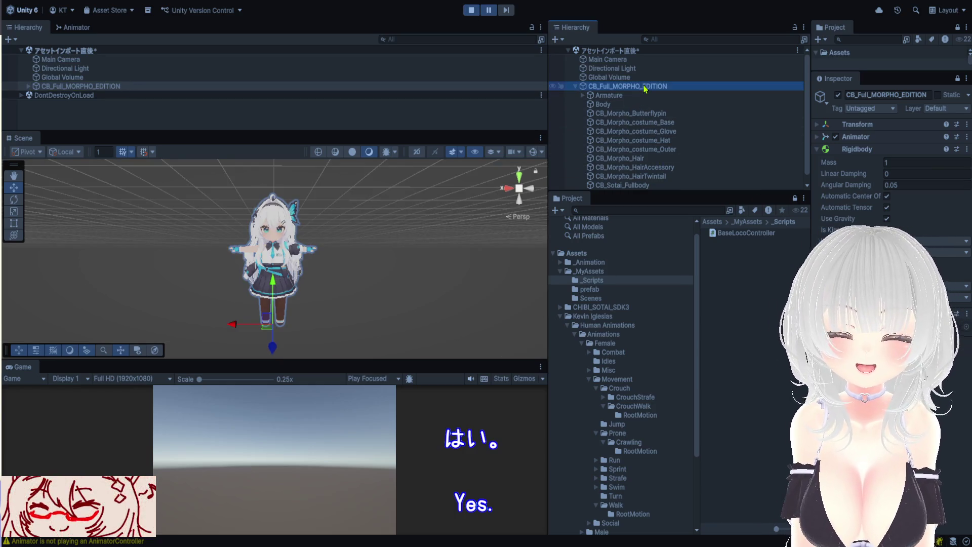
key("ctrl+p")
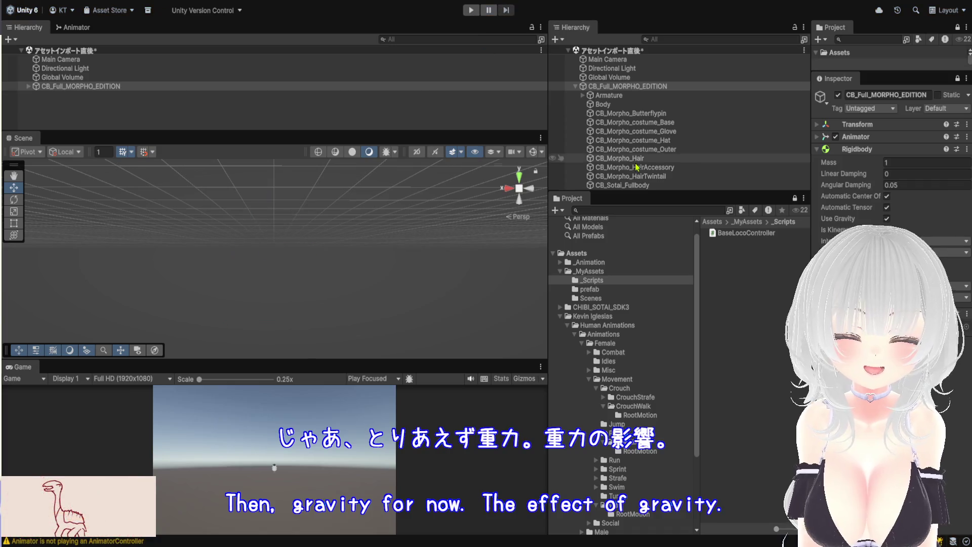
Expand the avatar's Animator and drag baseLoco from _MyAssets into its Controller field.
left_click(856, 137)
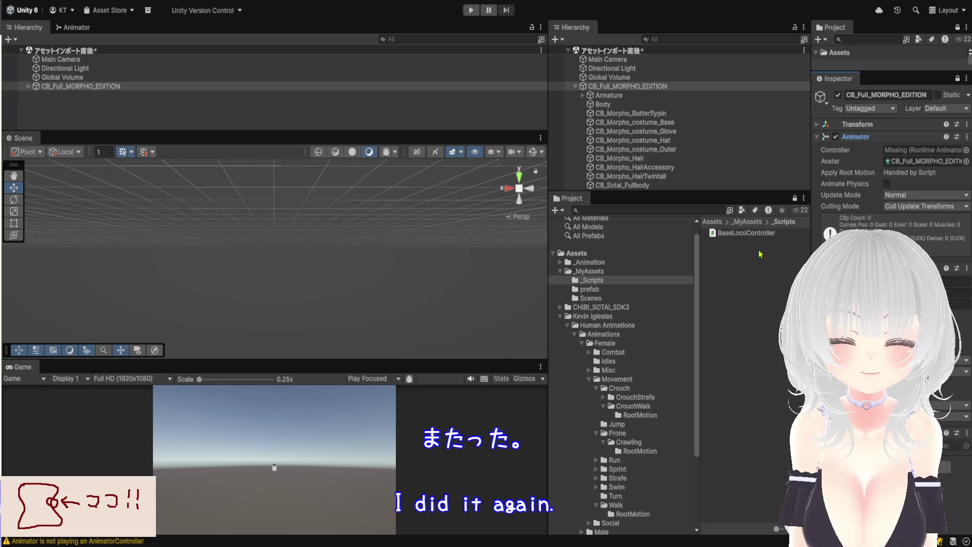
left_click(747, 222)
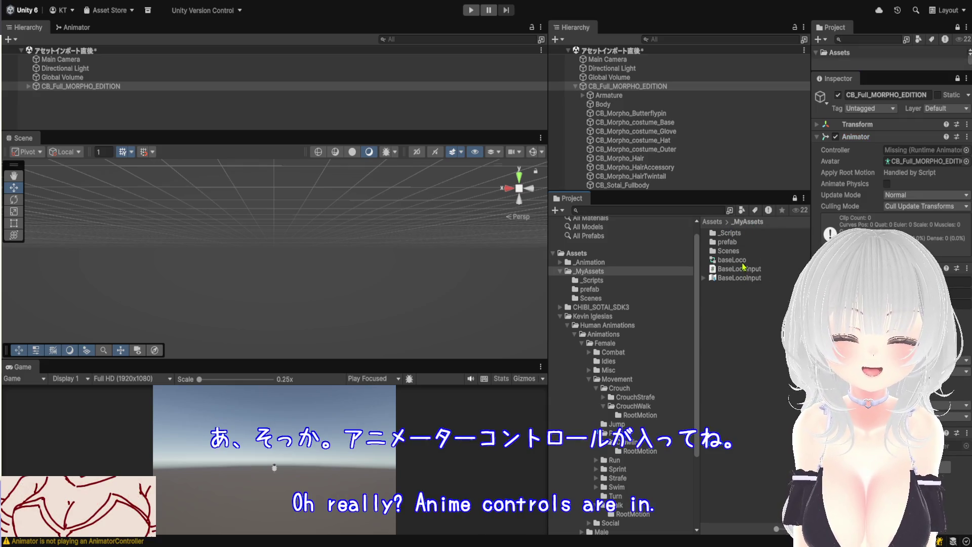
left_click_drag(887, 177, 909, 150)
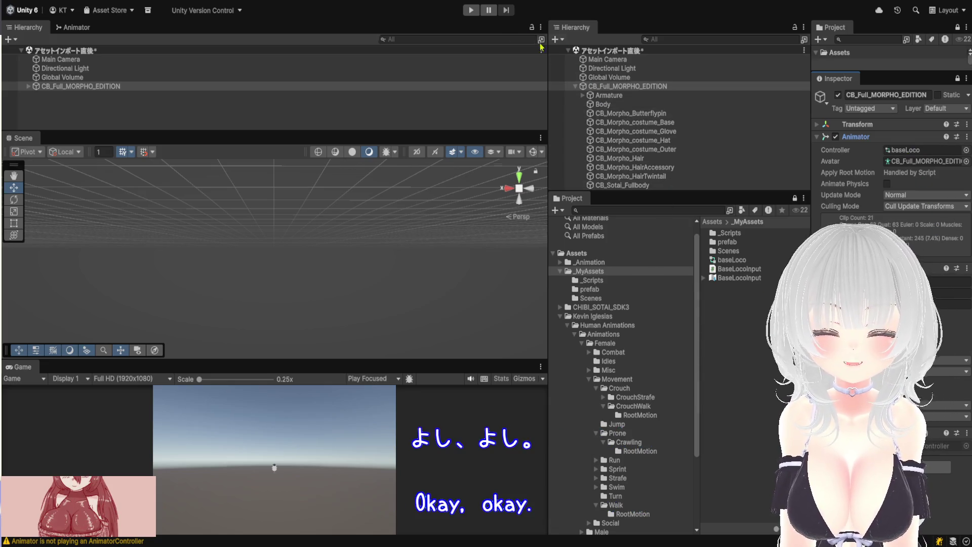
Test-run the scene with baseLoco, then enlarge the Scene view over the Game view and frame the avatar.
left_click(471, 10)
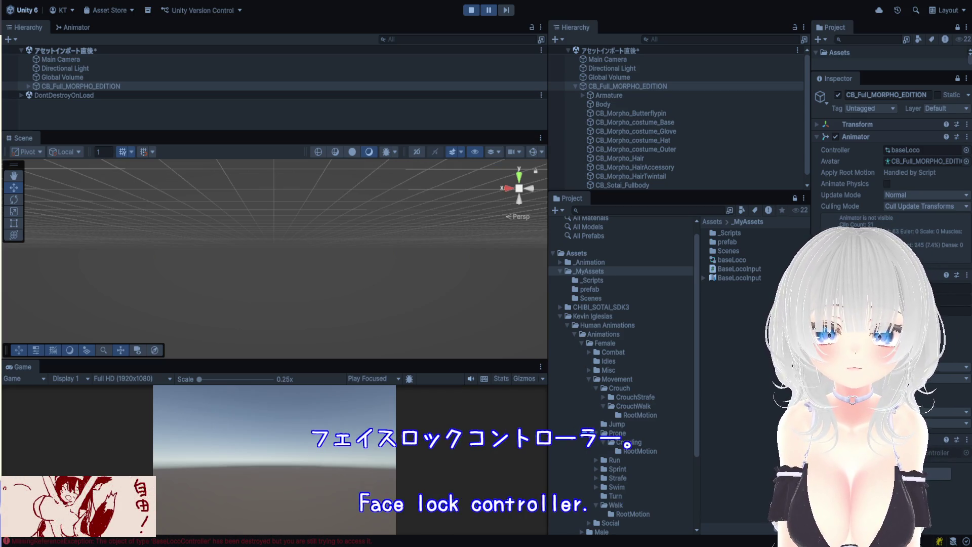
left_click(472, 10)
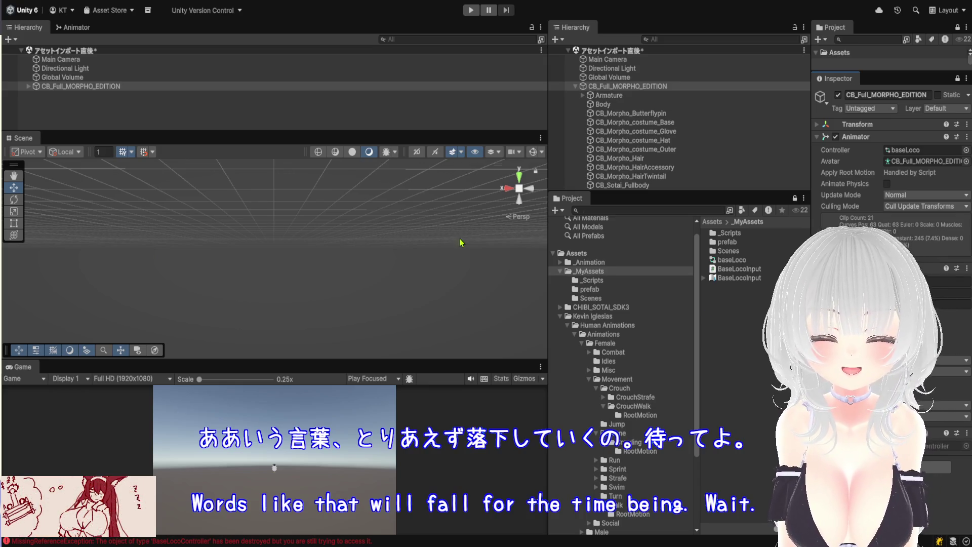
mouse_move(418, 133)
left_mouse_down()
mouse_move(410, 312)
mouse_move(405, 69)
left_mouse_up()
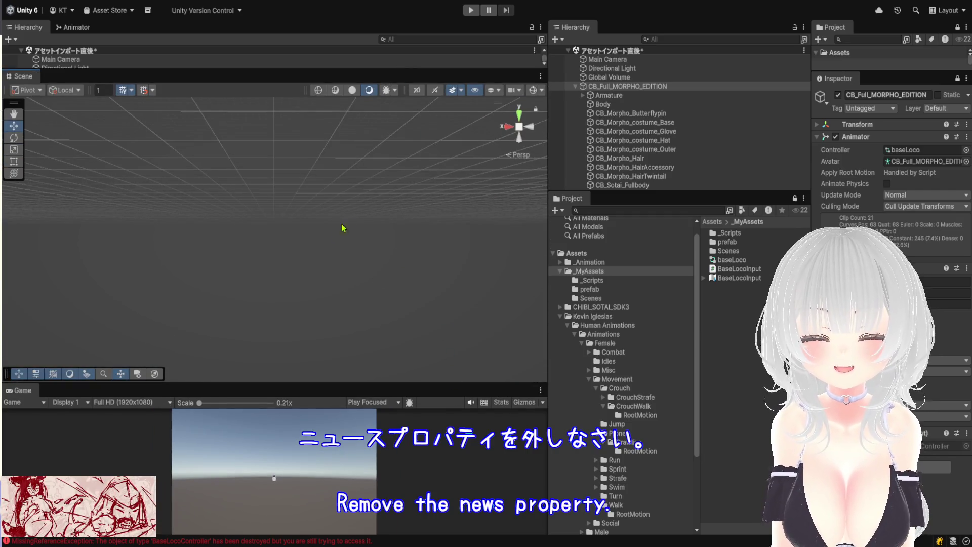
double_click(628, 86)
scroll(325, 265, "down", 3)
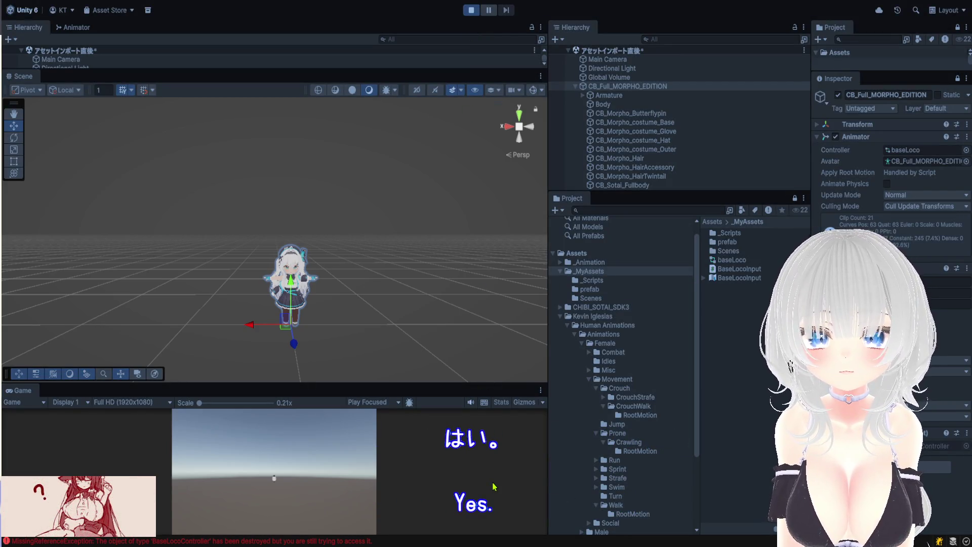
scroll(406, 349, "up", 3)
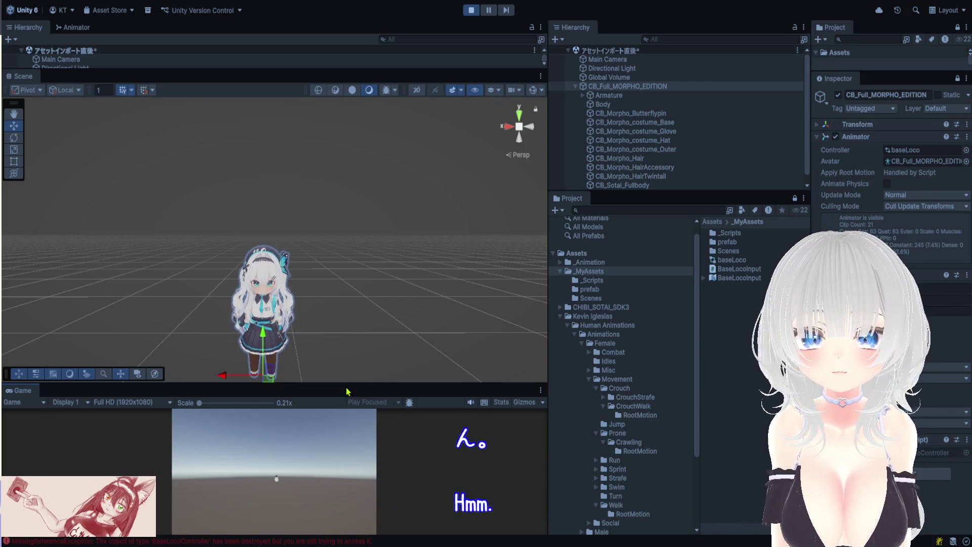
left_click_drag(346, 385, 346, 449)
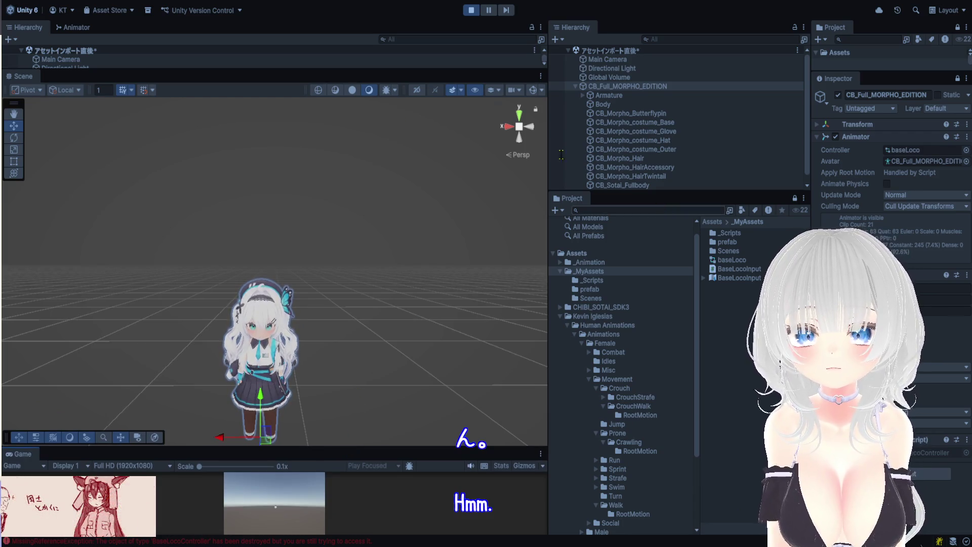
Open and enlarge the Animator graph, then press Z to switch stance while watching the states.
left_click(75, 31)
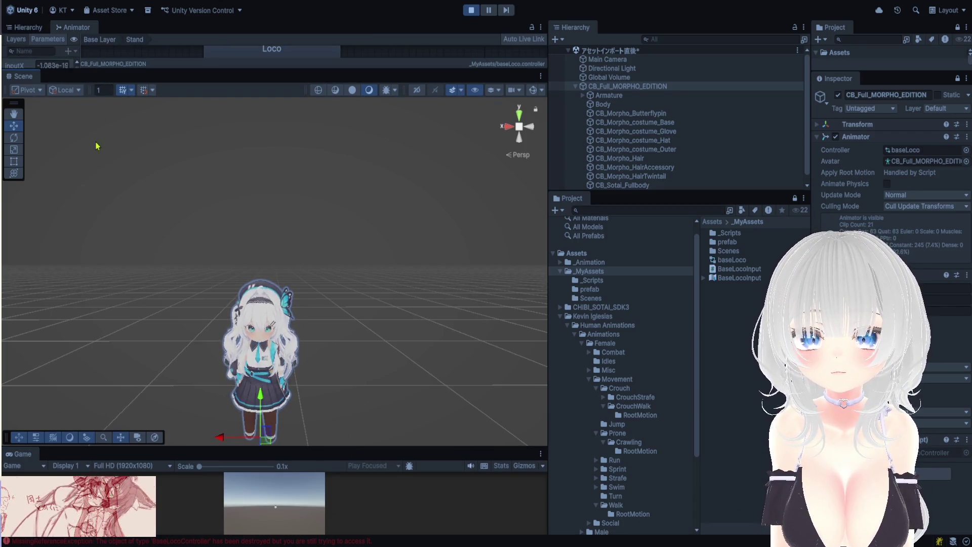
left_click_drag(102, 73, 102, 230)
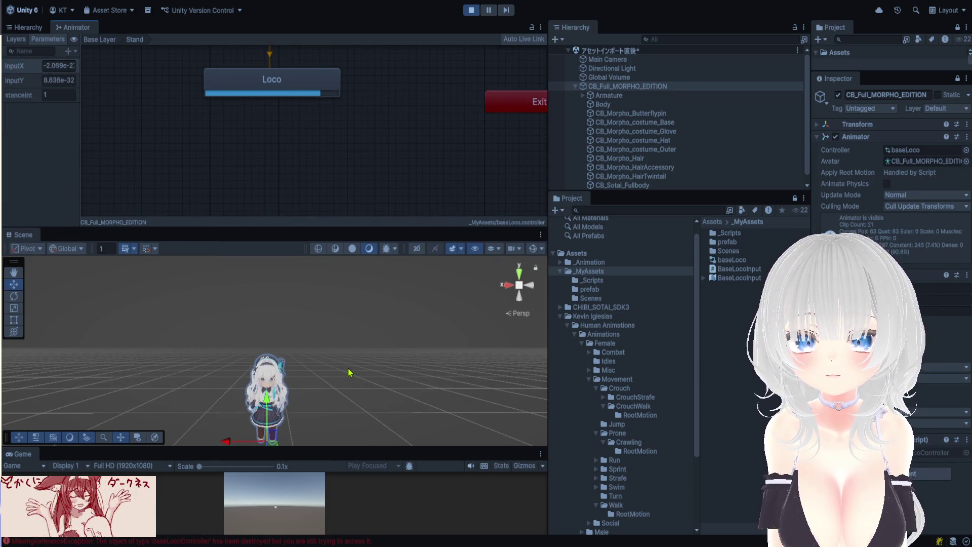
key("z")
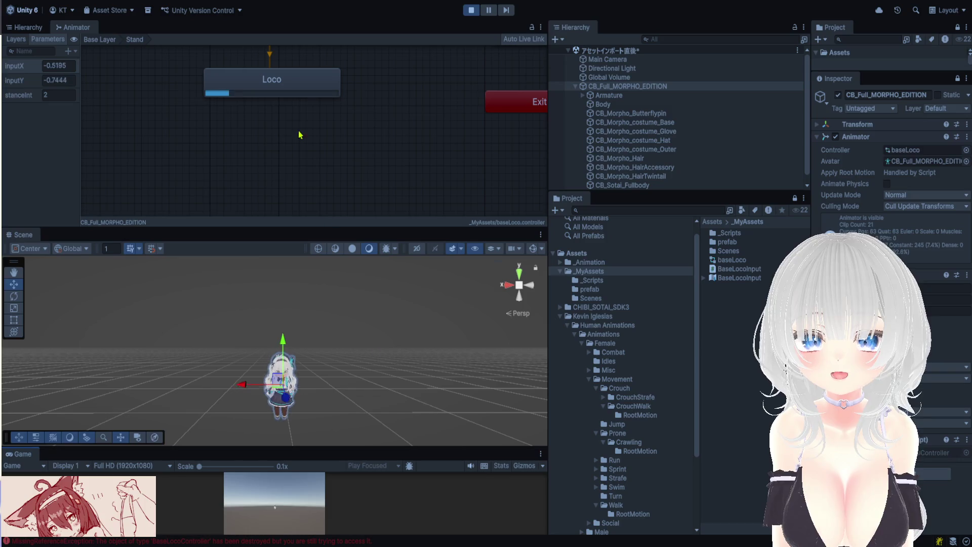
scroll(300, 137, "down", 3)
left_click_drag(370, 148, 383, 197)
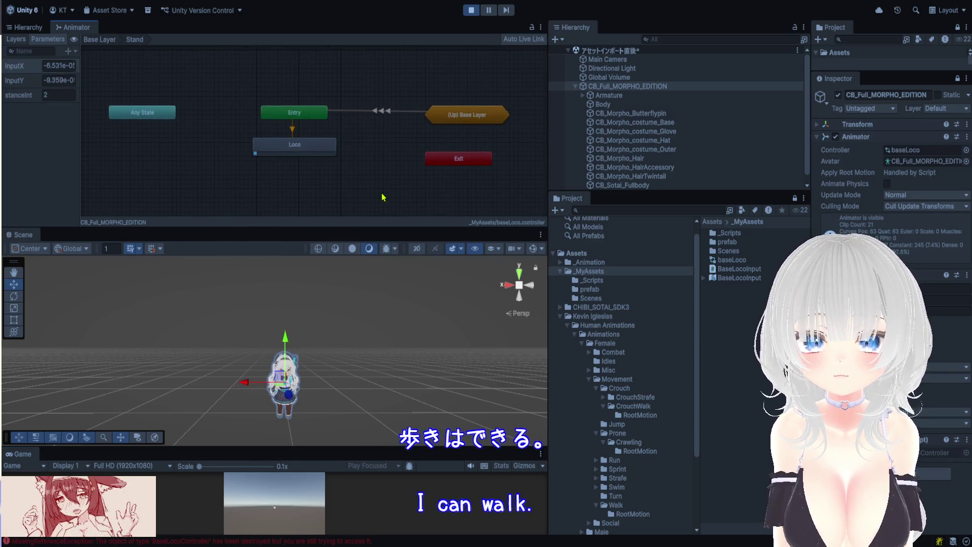
scroll(384, 190, "up", 2)
scroll(378, 175, "down", 1)
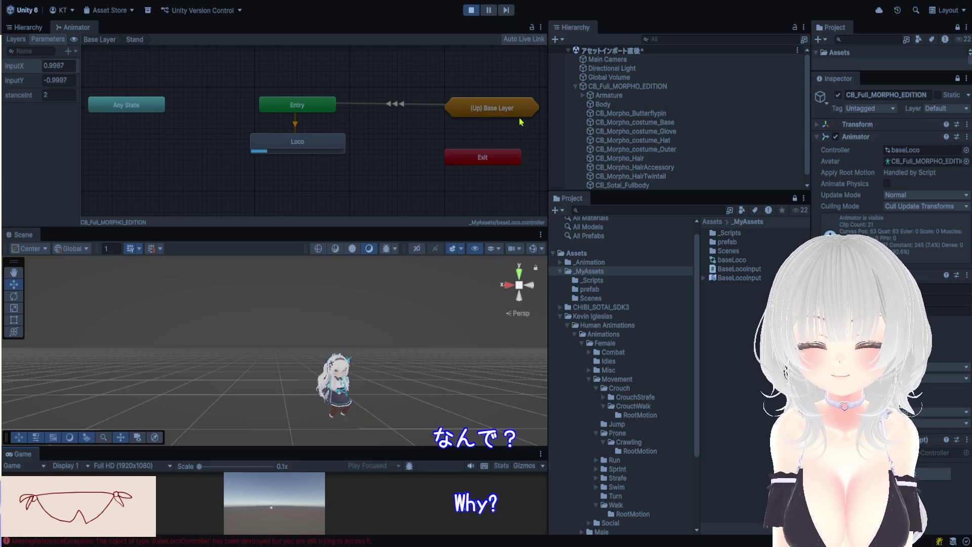
Stop the test run and resize the Game view and Animator graph.
key("ctrl+p")
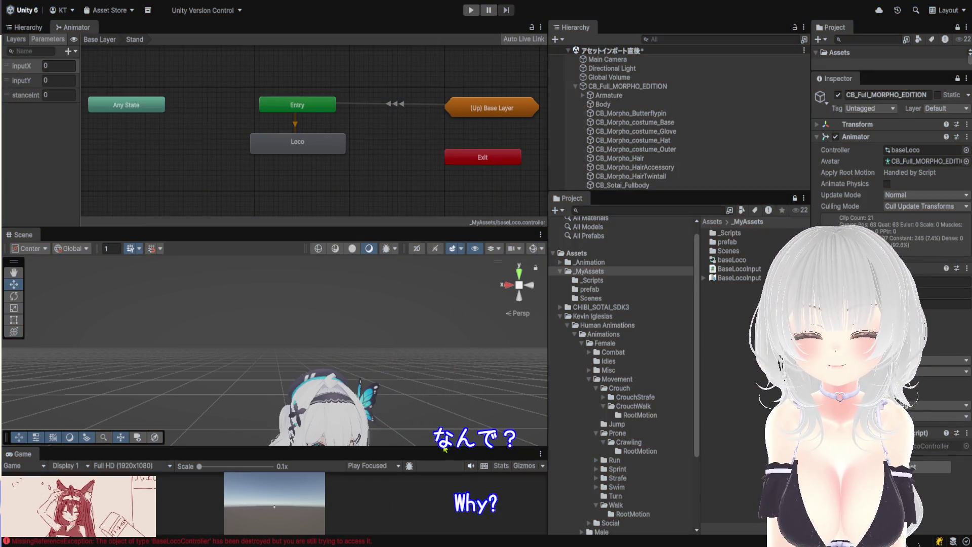
left_click_drag(431, 448, 429, 163)
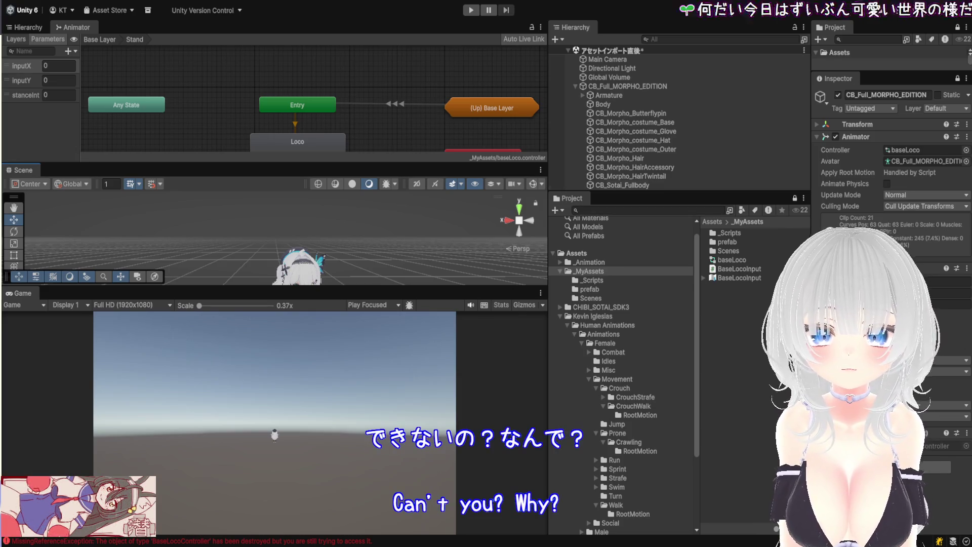
left_click_drag(410, 164, 410, 247)
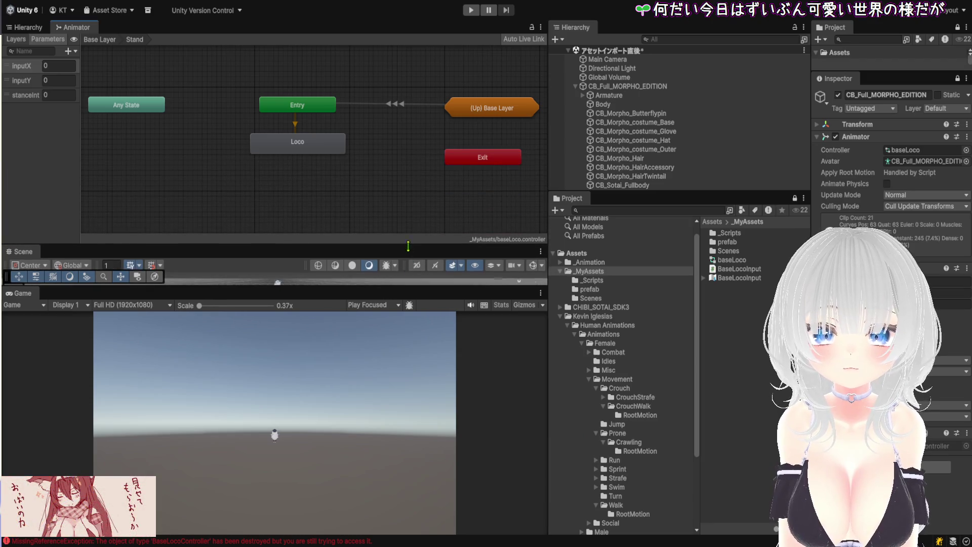
Enlarge the Scene and Animator views, widen the Inspector, and expand the Project panel's asset tree.
left_click_drag(415, 287, 415, 509)
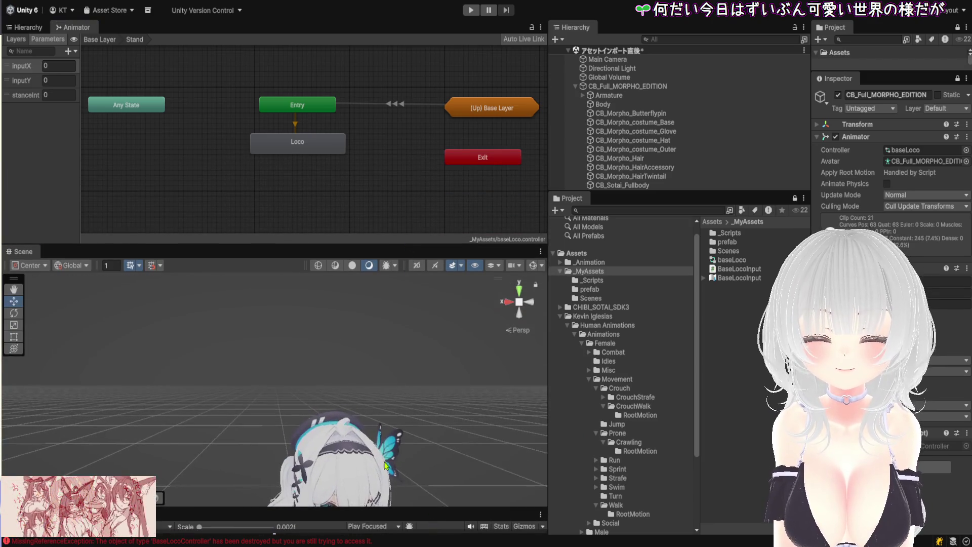
left_click_drag(342, 356, 330, 326)
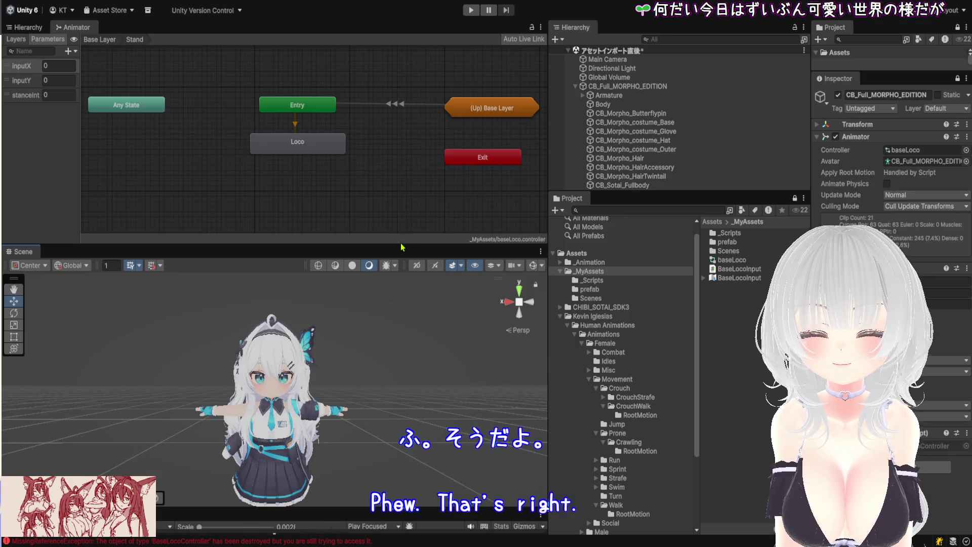
left_click_drag(402, 245, 400, 360)
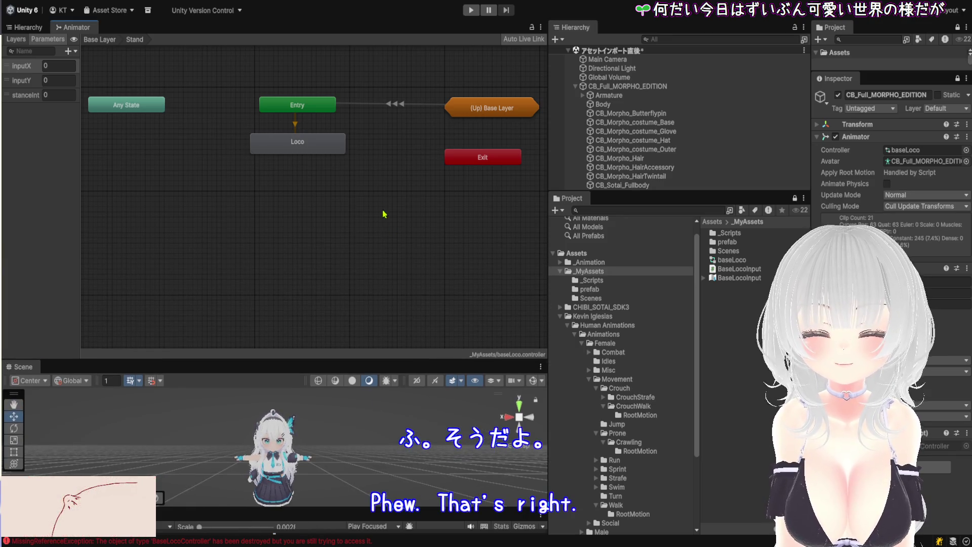
left_click(401, 104)
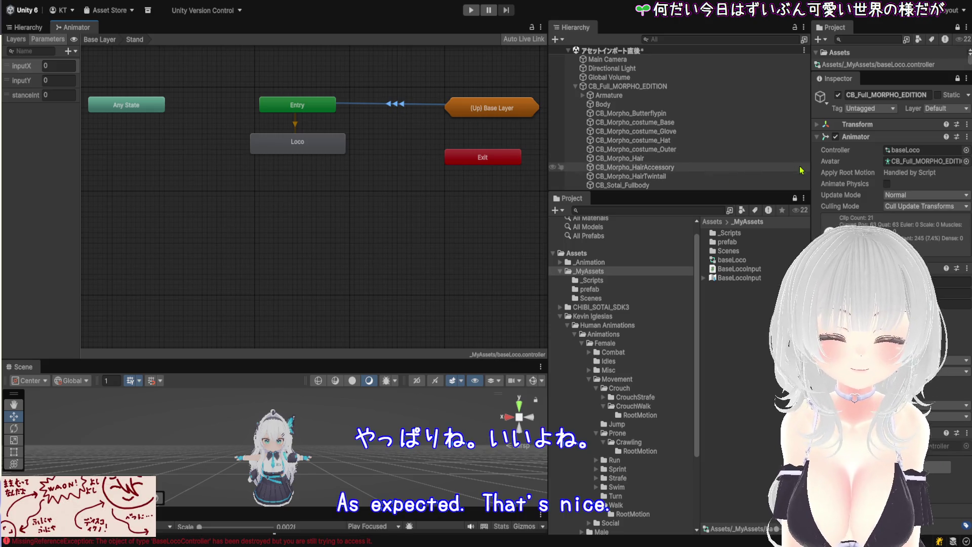
left_click_drag(813, 170, 692, 170)
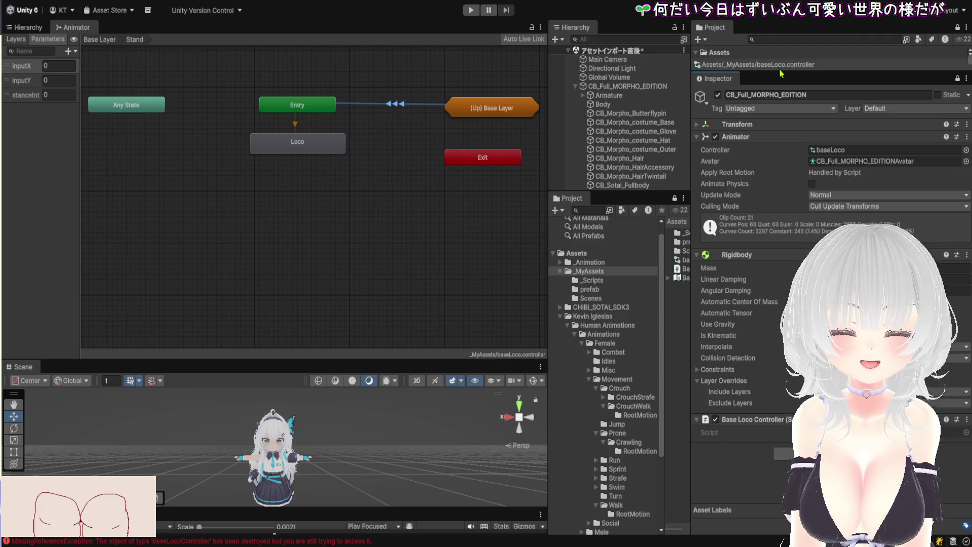
left_click_drag(781, 74, 784, 262)
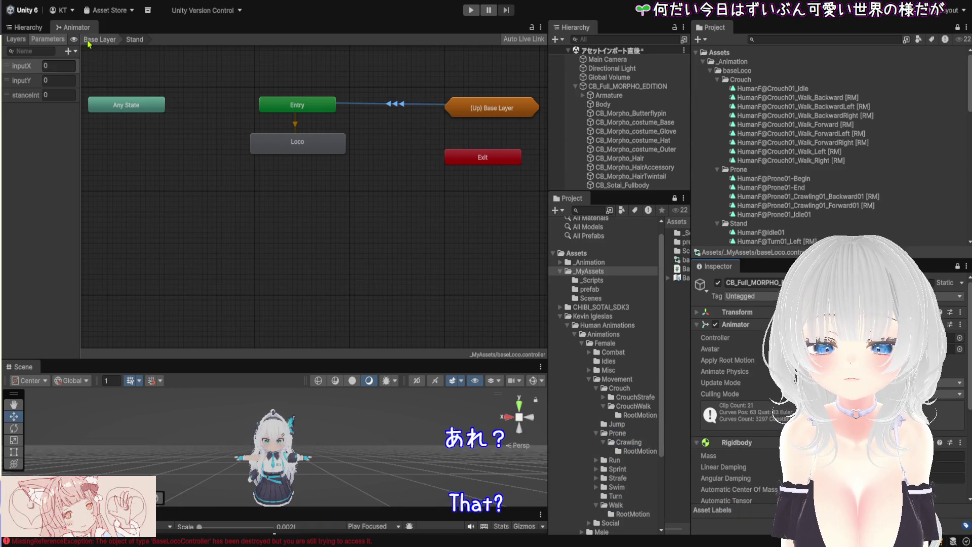
scroll(368, 278, "up", 5)
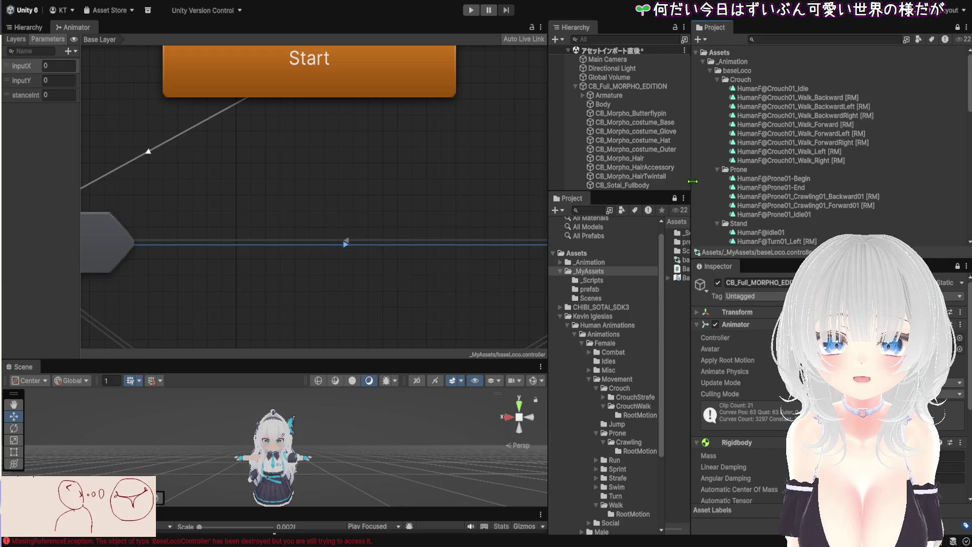
Widen the Hierarchy and Project panels and frame all Animator states so Exit is visible.
left_click_drag(693, 181, 887, 183)
mouse_move(887, 223)
left_mouse_down()
mouse_move(654, 228)
mouse_move(786, 245)
left_mouse_up()
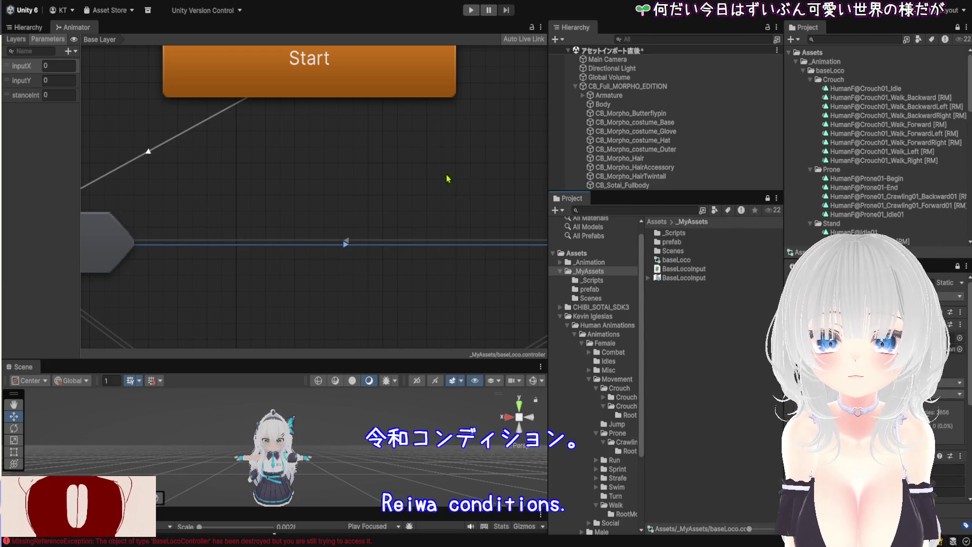
key("a")
mouse_move(545, 197)
left_mouse_down()
mouse_move(835, 203)
mouse_move(692, 223)
left_mouse_up()
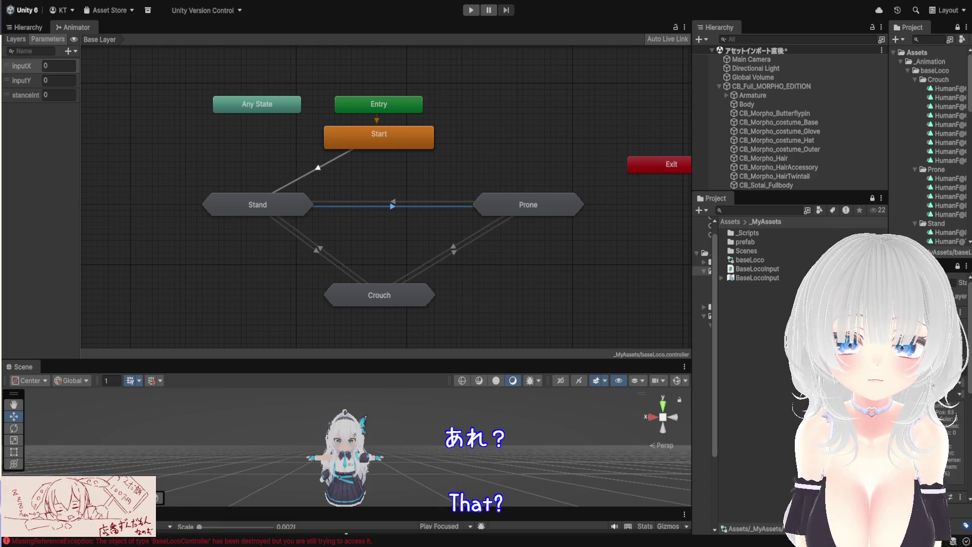
Widen the right-hand panels to show full clip names, then briefly maximize the Inspector and restore it.
left_click_drag(890, 272, 746, 271)
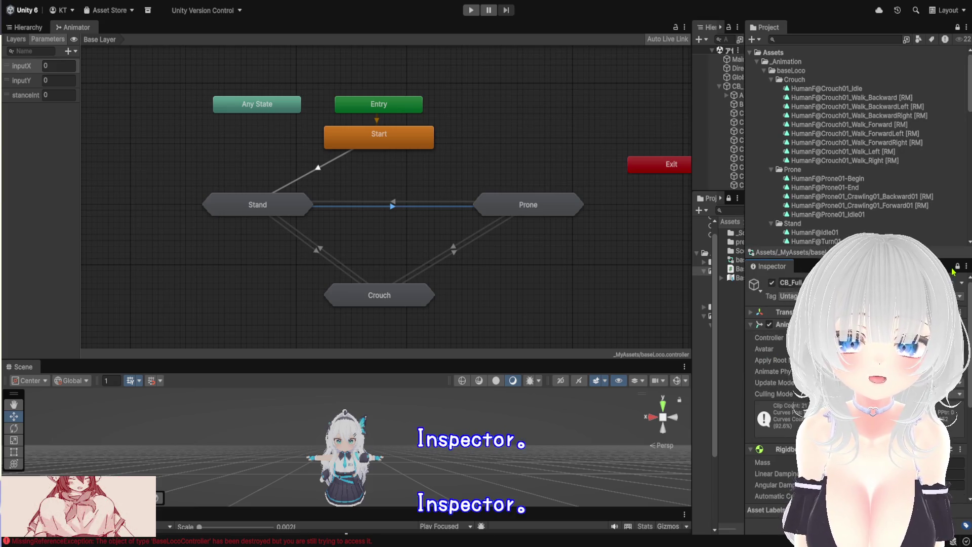
key("shift+space")
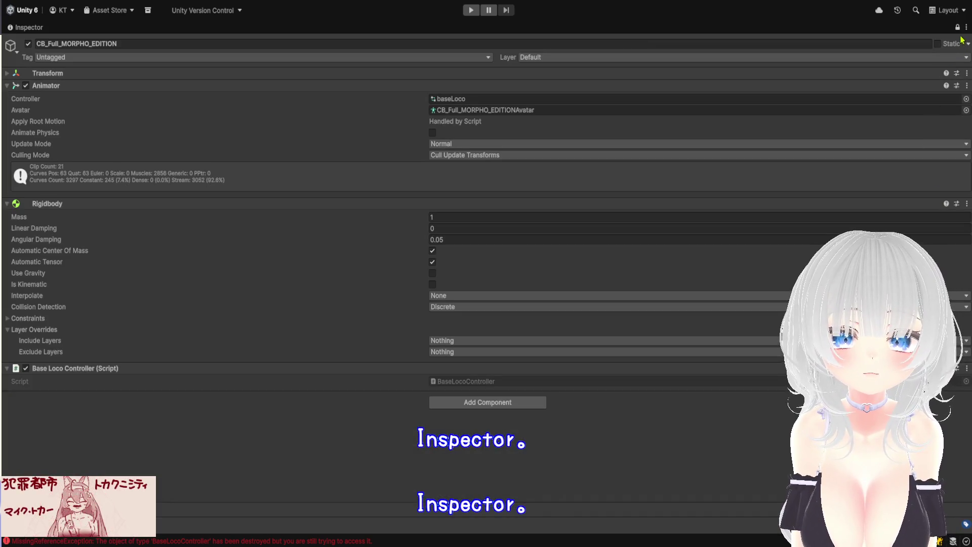
key("shift+space")
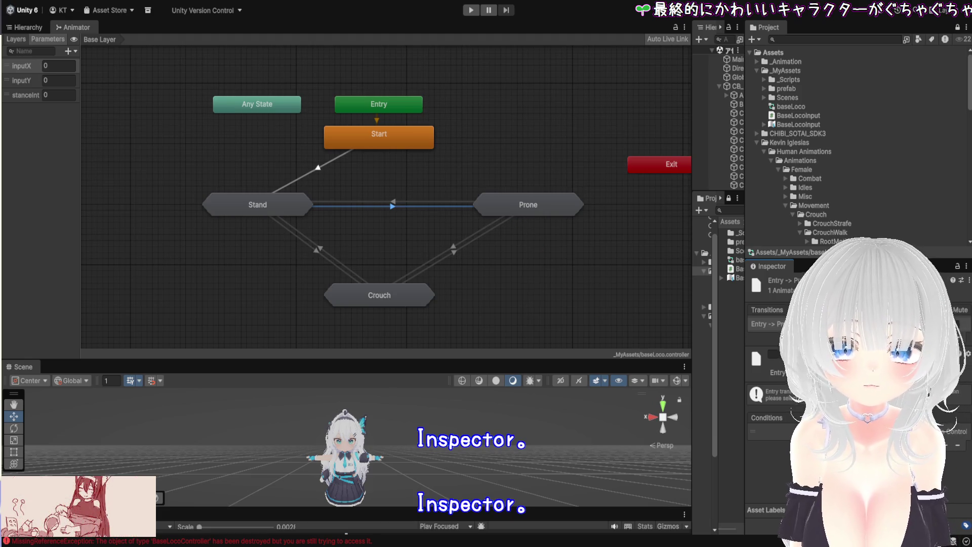
Check the stanceInt conditions on the Prone–Stand and Stand–Crouch transitions in both directions.
left_click(395, 203)
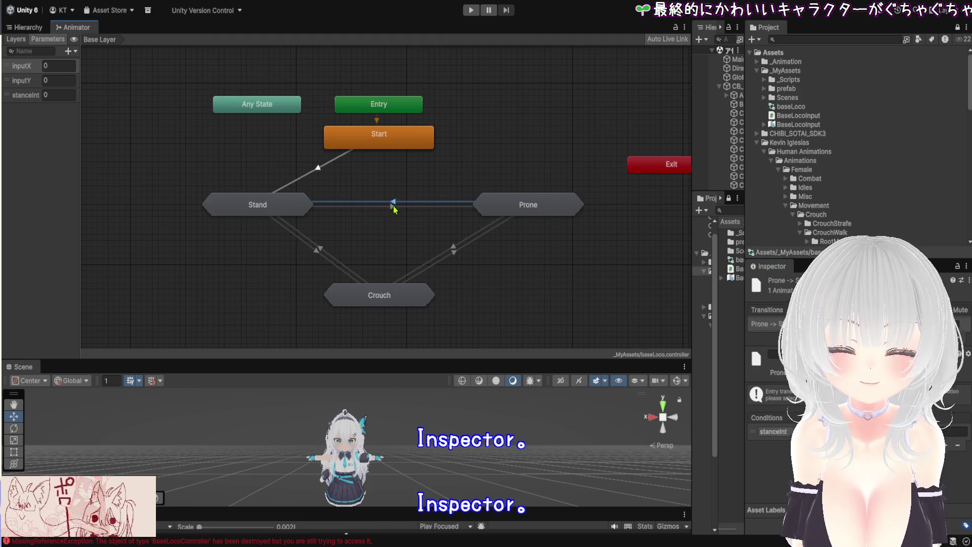
scroll(394, 229, "up", 3)
left_click(393, 192)
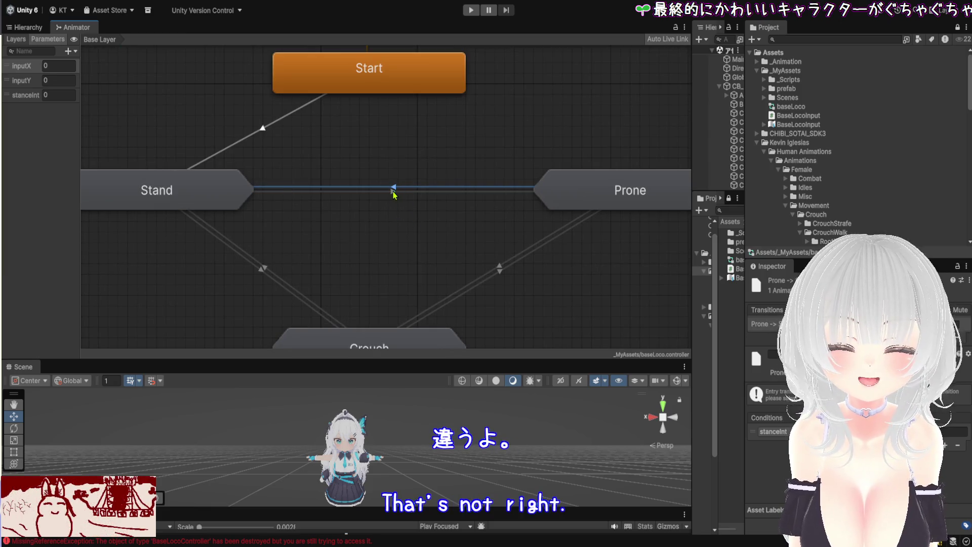
left_click(263, 269)
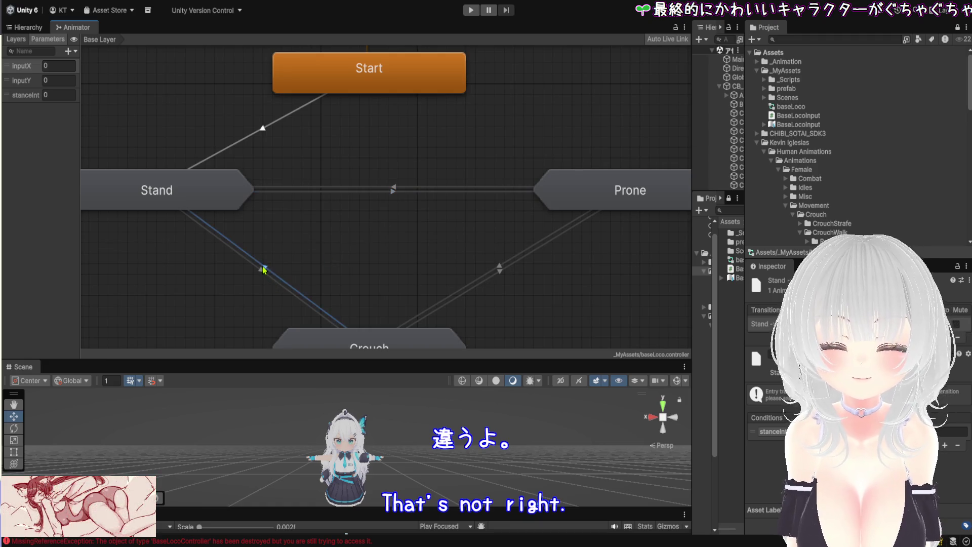
left_click(261, 271)
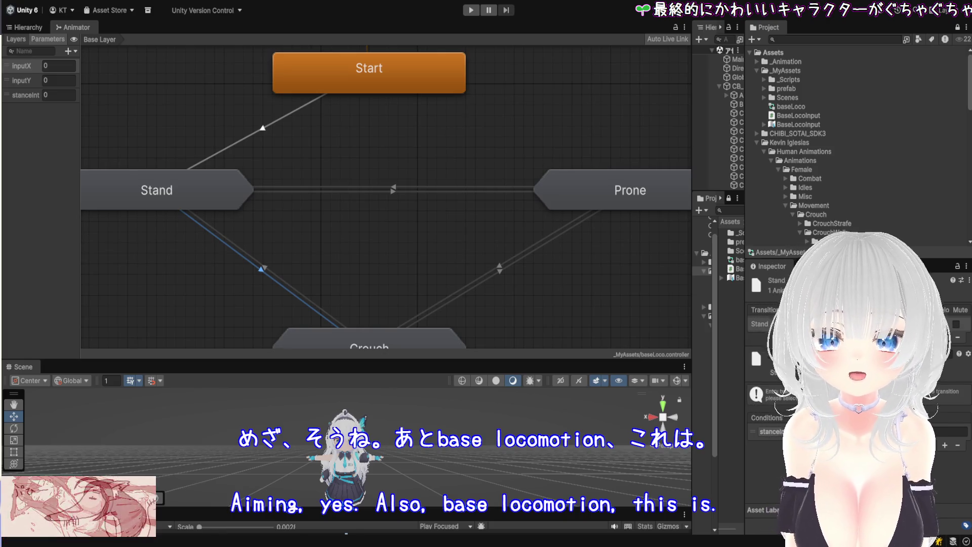
scroll(477, 268, "down", 1)
scroll(498, 268, "down", 1)
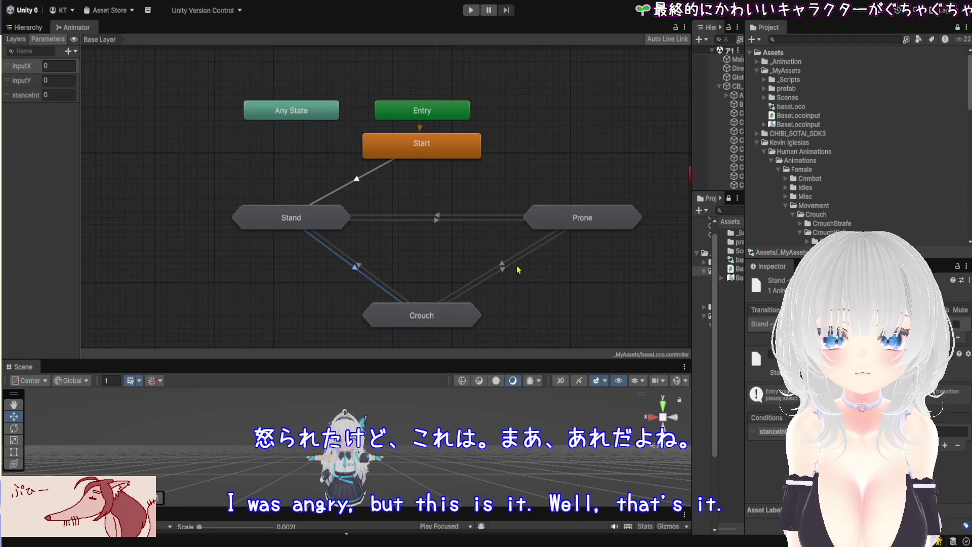
Frame the graph, inspect the Crouch state and a Stand–Crouch transition, then enter the Stand sub-state machine.
key("a")
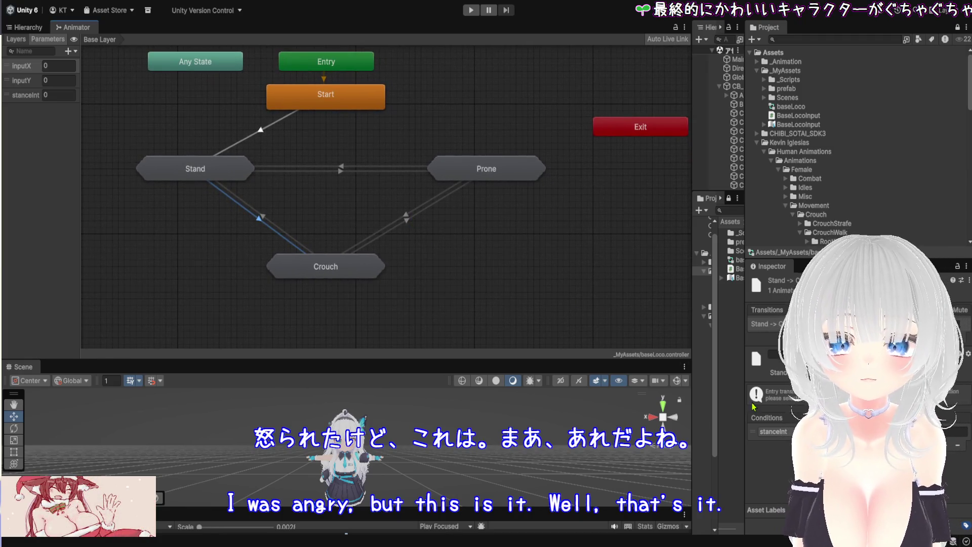
left_click(327, 277)
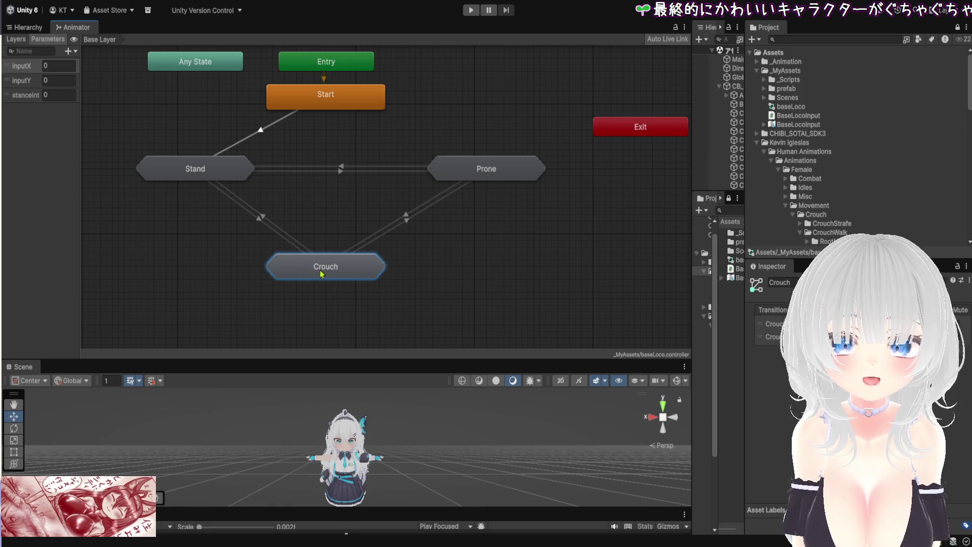
left_click(261, 222)
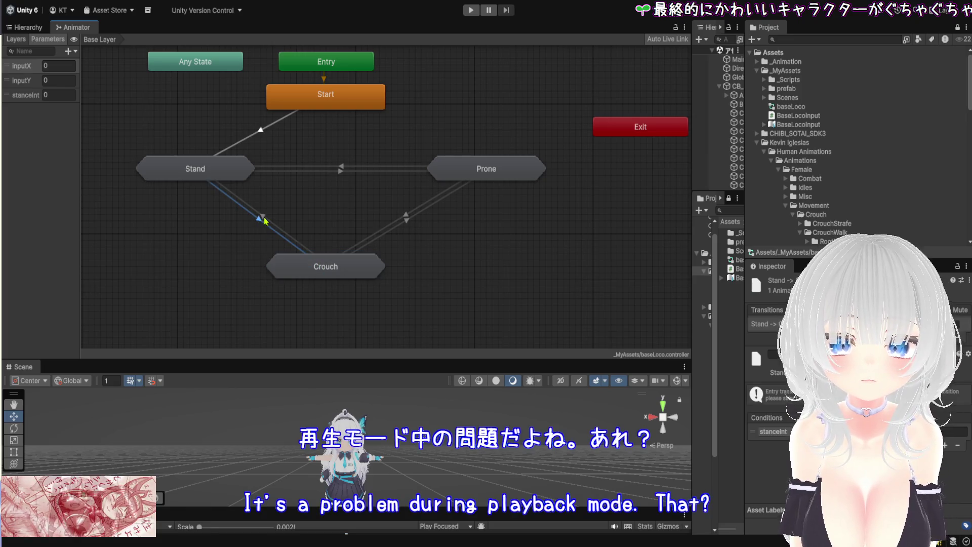
double_click(199, 174)
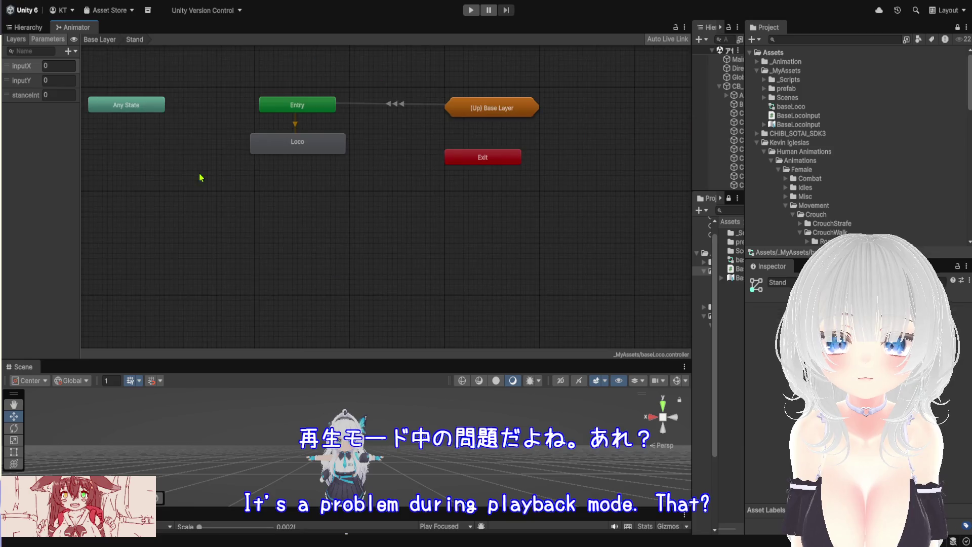
Inspect the Loco state inside Stand, then go back up to the Base Layer graph.
left_click(320, 145)
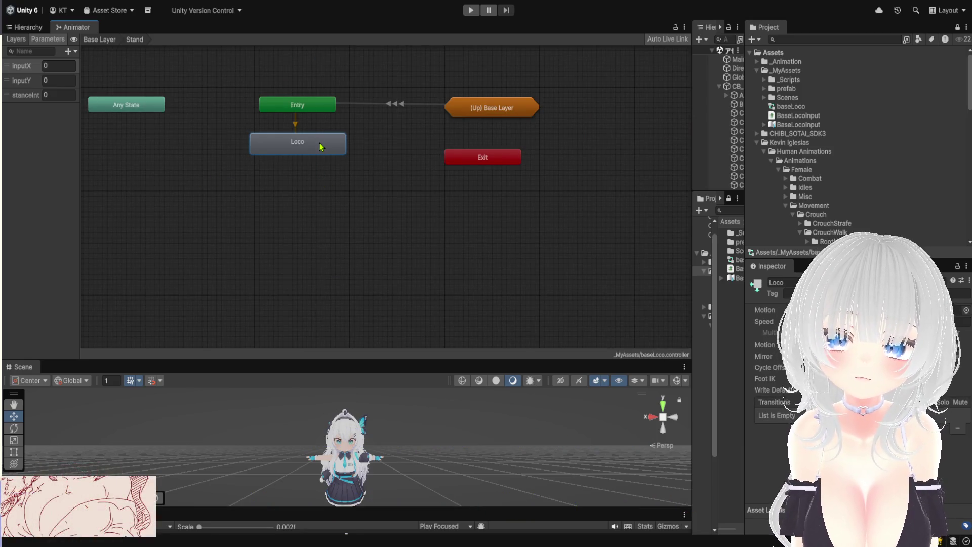
left_click(100, 39)
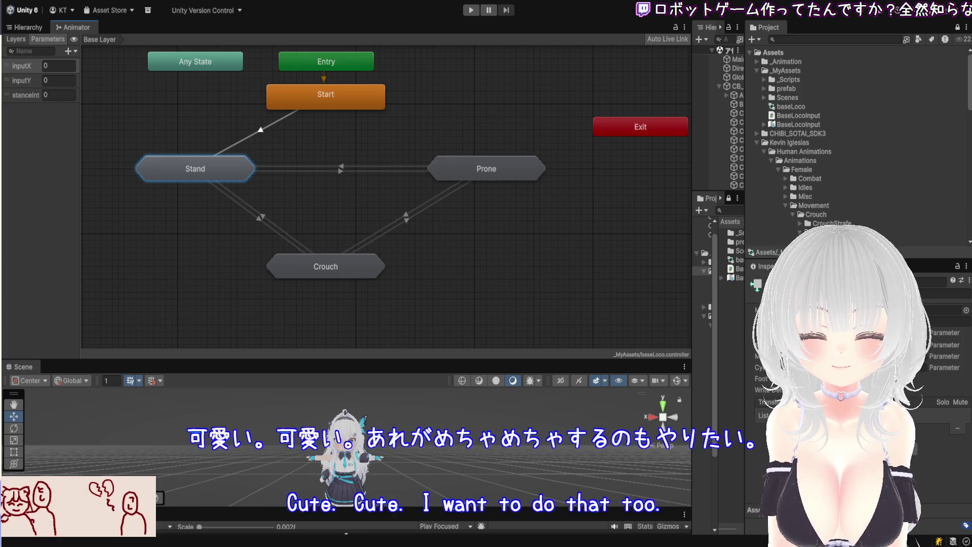
Raise the Animator/Scene splitter and shift the Animator/Hierarchy splitter left to widen Hierarchy and Project.
left_click_drag(352, 359, 352, 329)
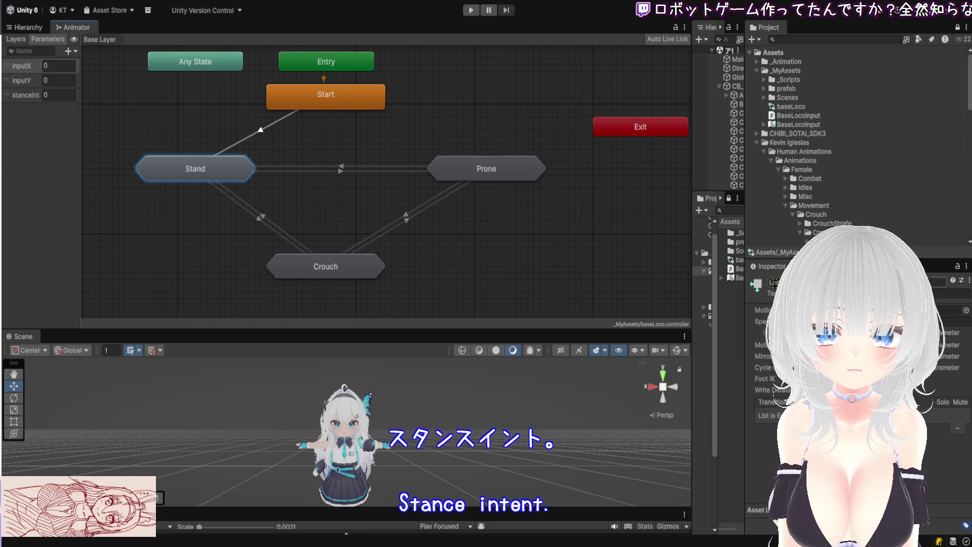
left_click_drag(692, 305, 570, 299)
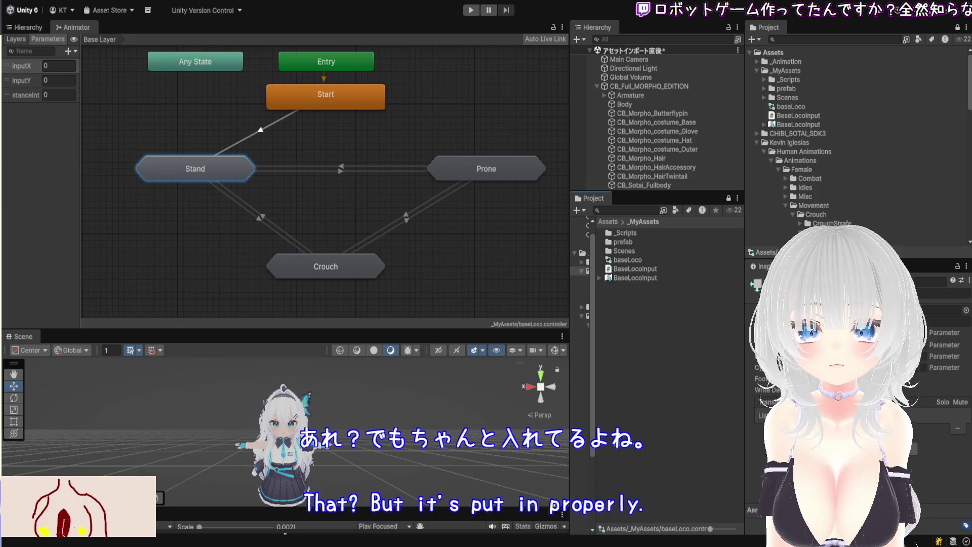
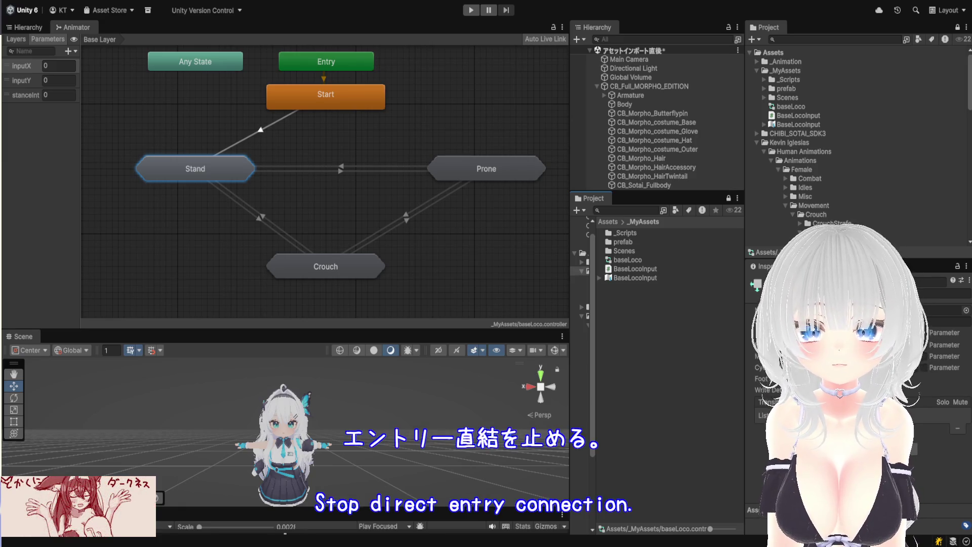
Check the Stand transitions, then open the Stand sub-state machine and copy its Loco state.
scroll(202, 163, "up", 3)
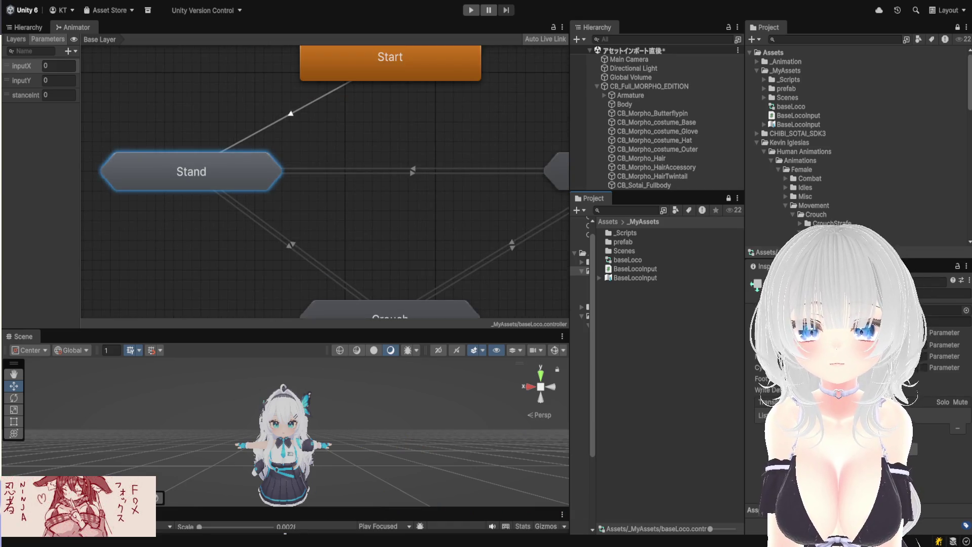
left_click(293, 246)
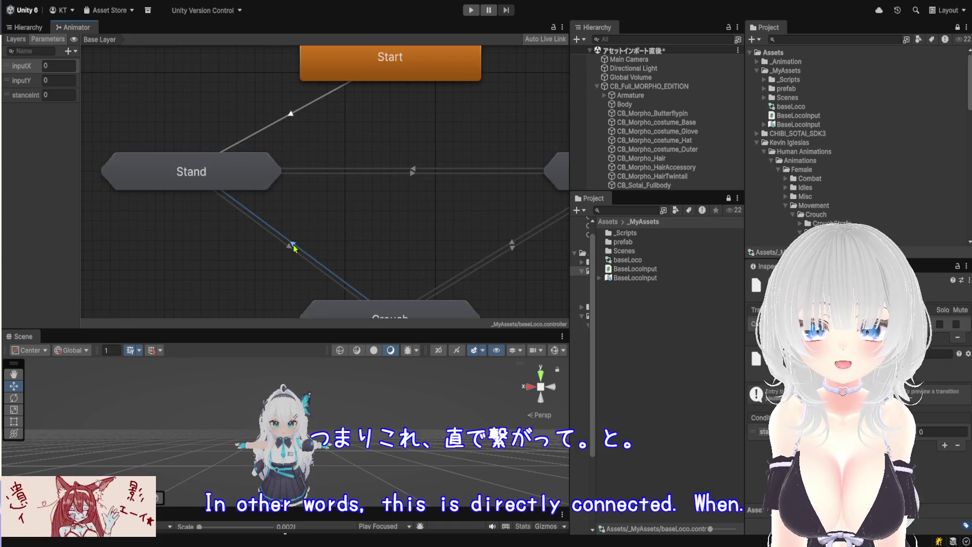
left_click(297, 253)
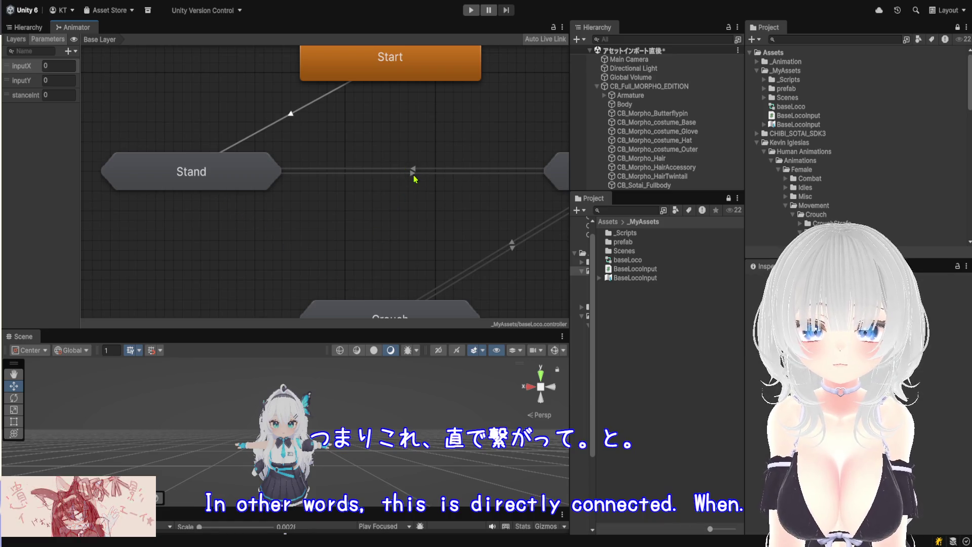
left_click(512, 245)
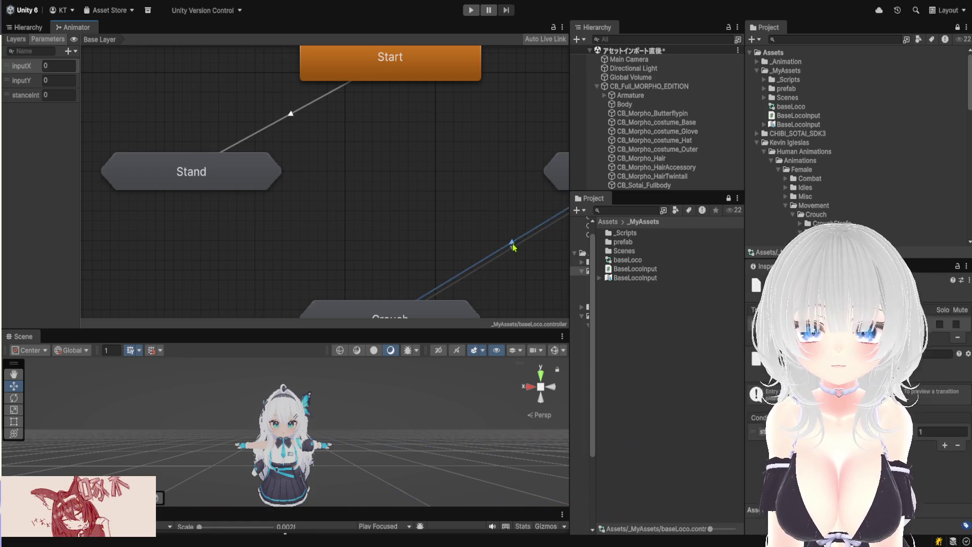
left_click(205, 176)
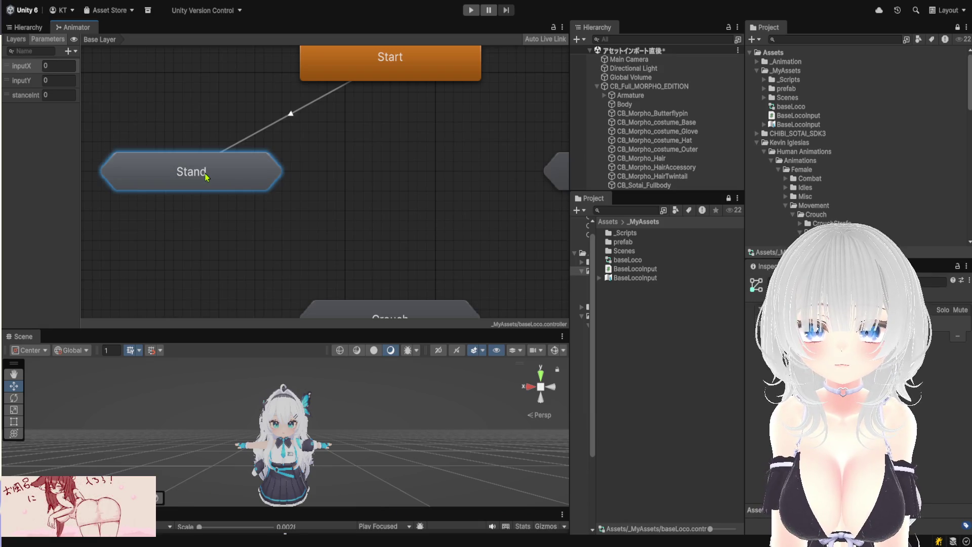
double_click(206, 175)
scroll(326, 145, "up", 2)
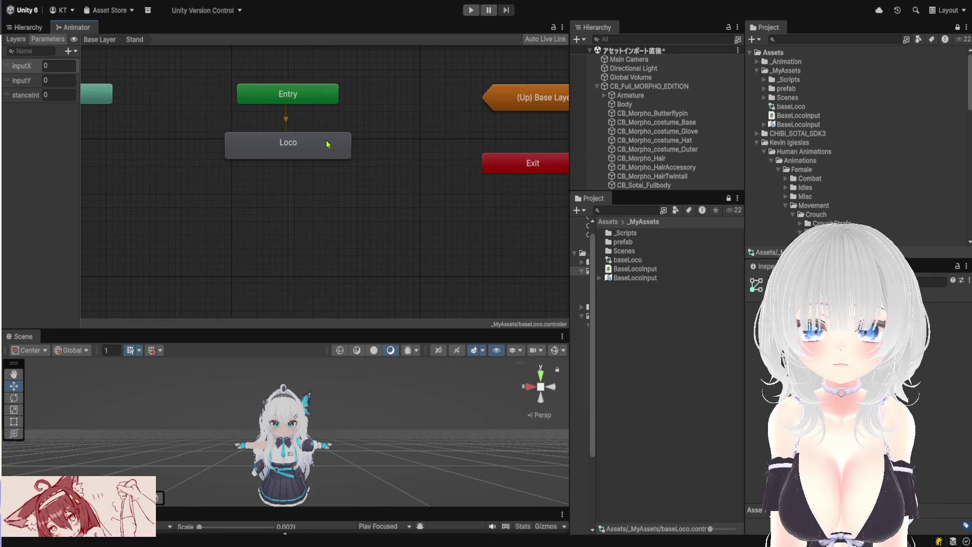
left_click(307, 154)
mouse_move(289, 143)
left_mouse_down()
mouse_move(189, 62)
mouse_move(114, 46)
mouse_move(182, 123)
mouse_move(315, 148)
left_mouse_up()
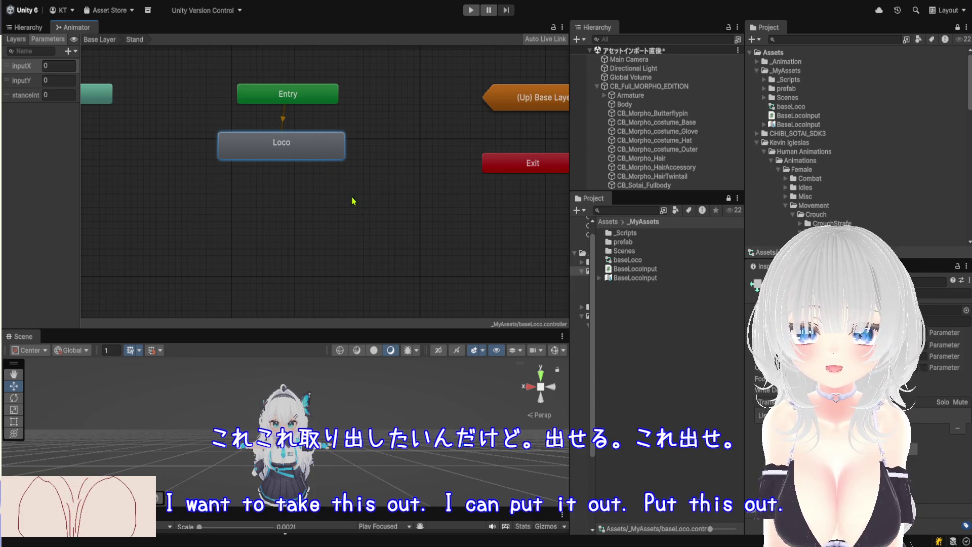
Paste Loco into the Base Layer as StandLoco, delete Stand, and move StandLoco into its place.
left_click(99, 39)
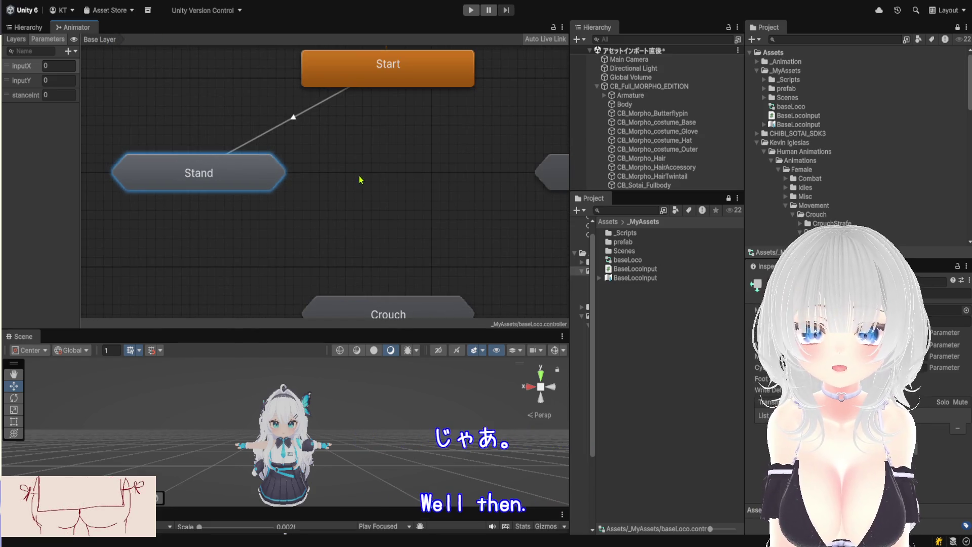
key("ctrl+v")
left_click_drag(390, 189, 247, 224)
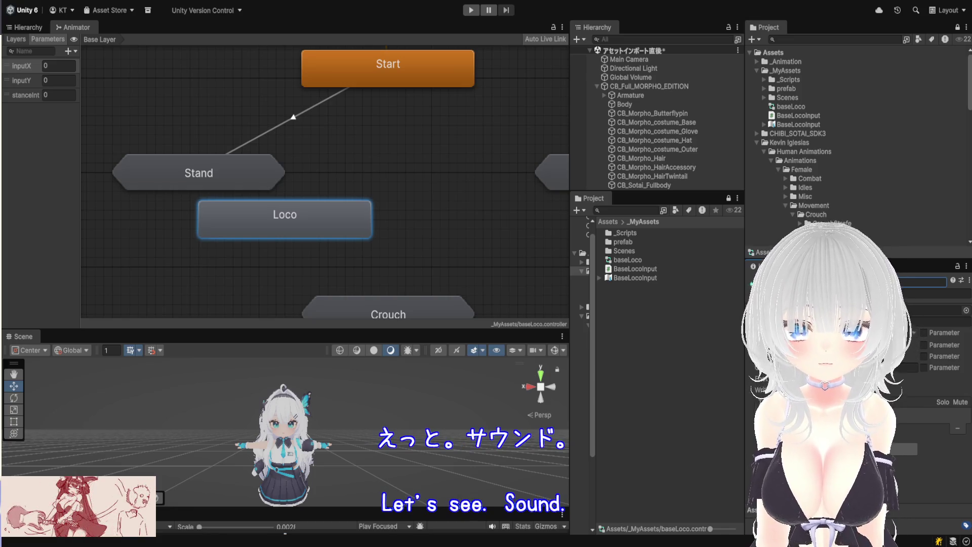
key("Return")
left_click(229, 177)
key("Delete")
mouse_move(286, 219)
left_mouse_down()
mouse_move(226, 163)
mouse_move(234, 162)
left_mouse_up()
Make a transition from Start to StandLoco.
left_click(387, 87)
right_click(387, 87)
left_click(404, 94)
left_click(273, 168)
Copy the Loco state from inside the Prone sub-state machine.
scroll(342, 181, "down", 2)
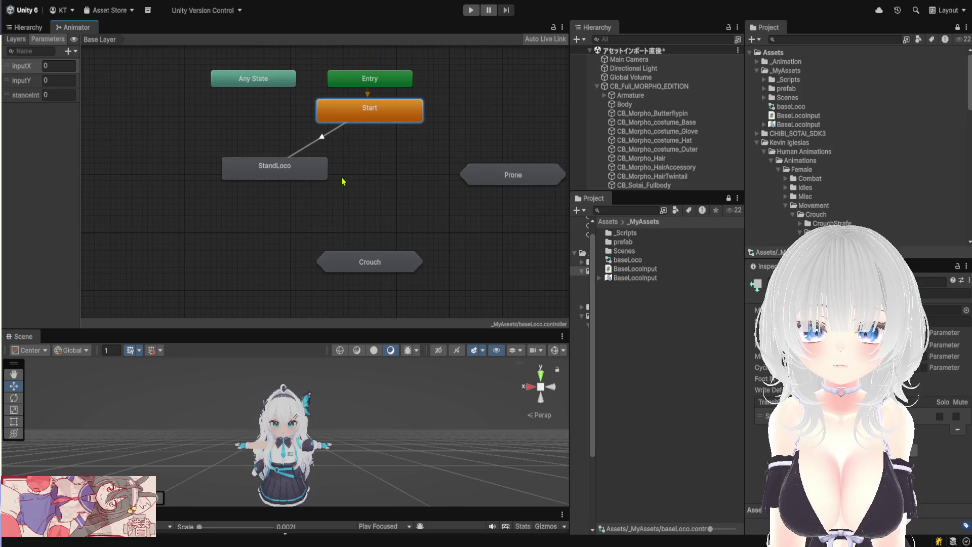
double_click(497, 185)
left_click(328, 242)
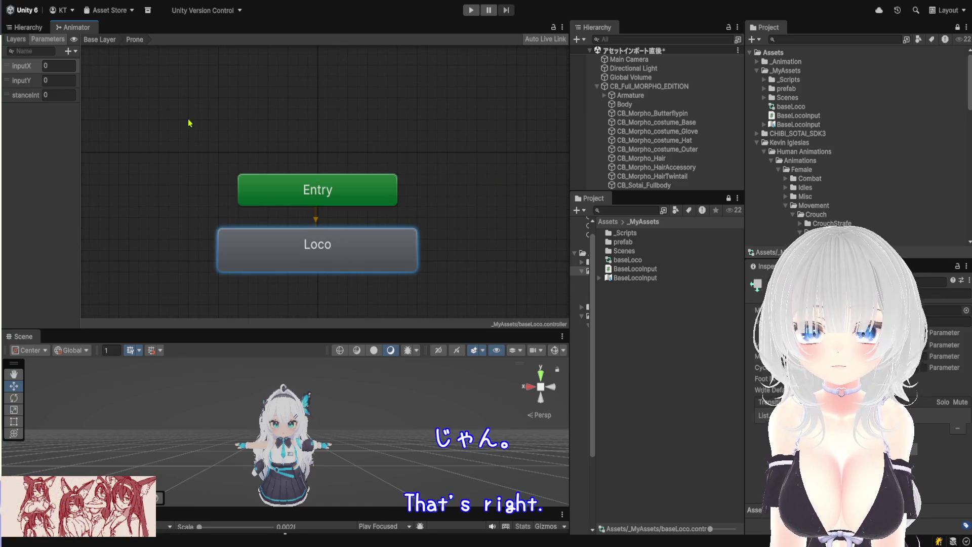
left_click(99, 39)
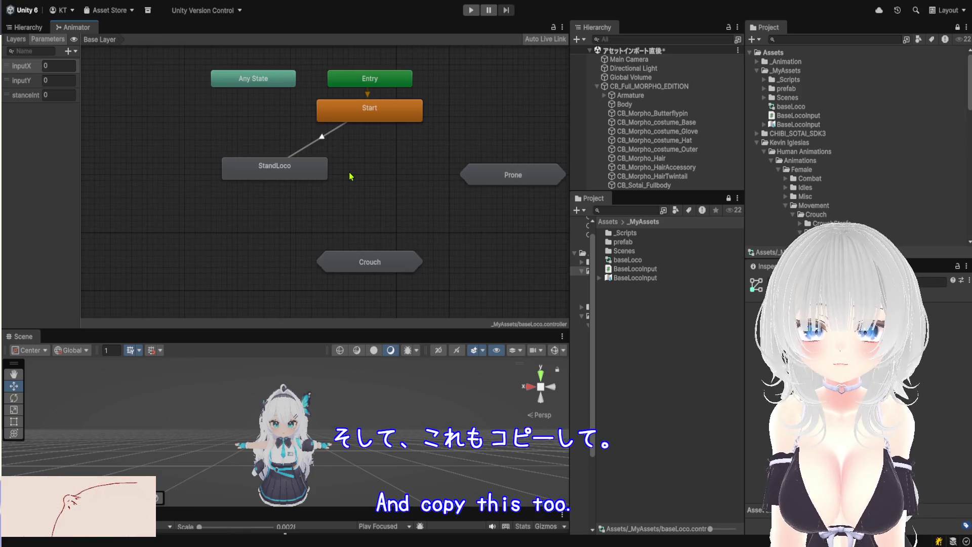
Paste Prone's Loco state into the Base Layer and delete the Prone sub-state machine.
key("ctrl+v")
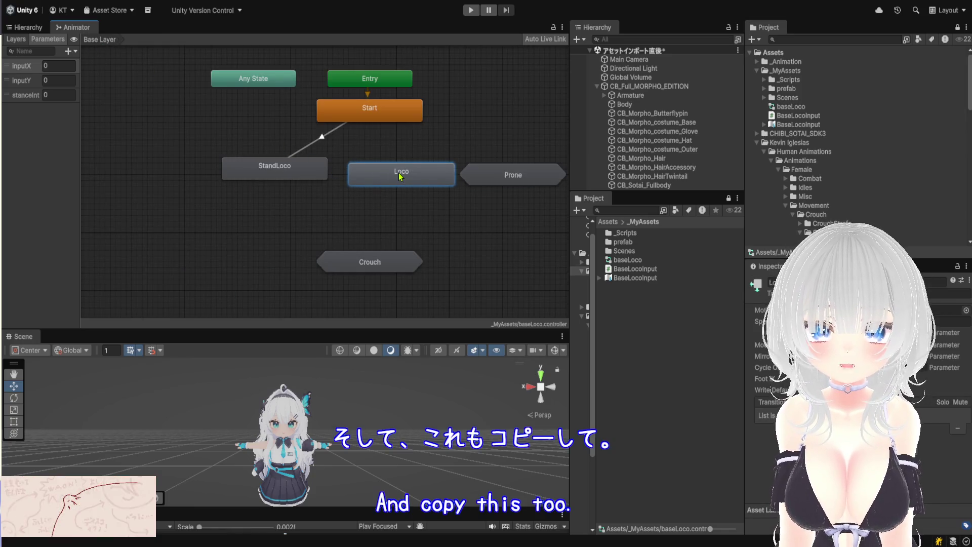
left_click(466, 184)
key("Delete")
scroll(426, 182, "up", 5)
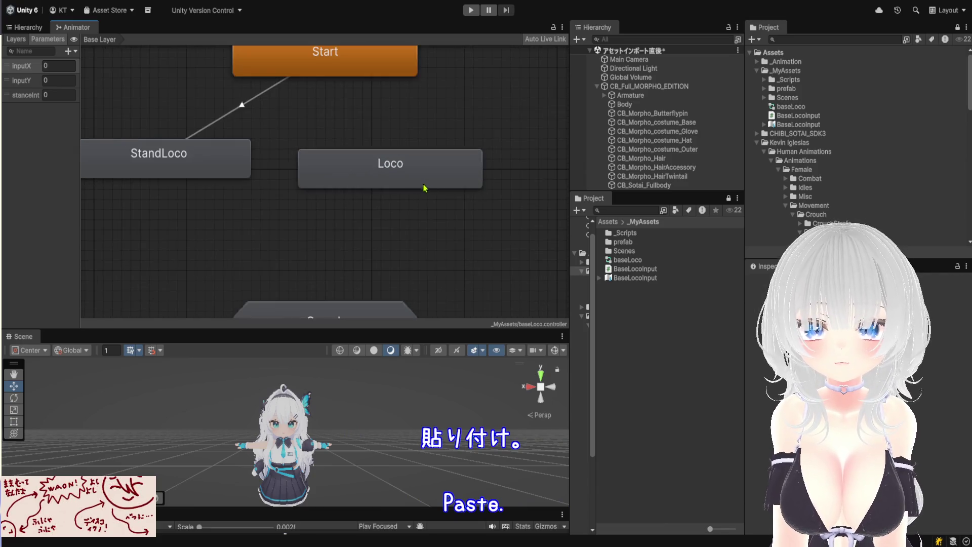
Check the pasted Loco blend tree's clips and rename the state ProneLoco.
left_click(210, 173)
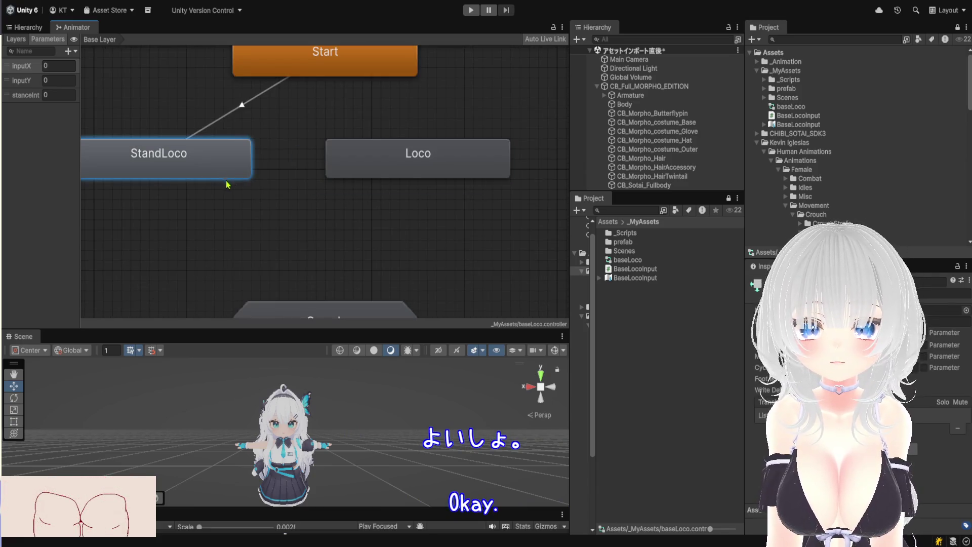
left_click(354, 225)
double_click(417, 174)
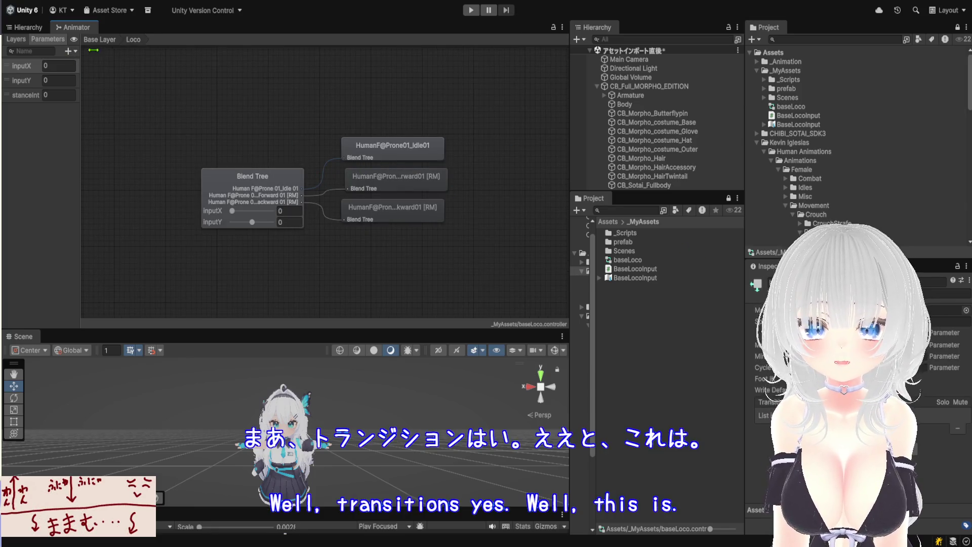
left_click(100, 39)
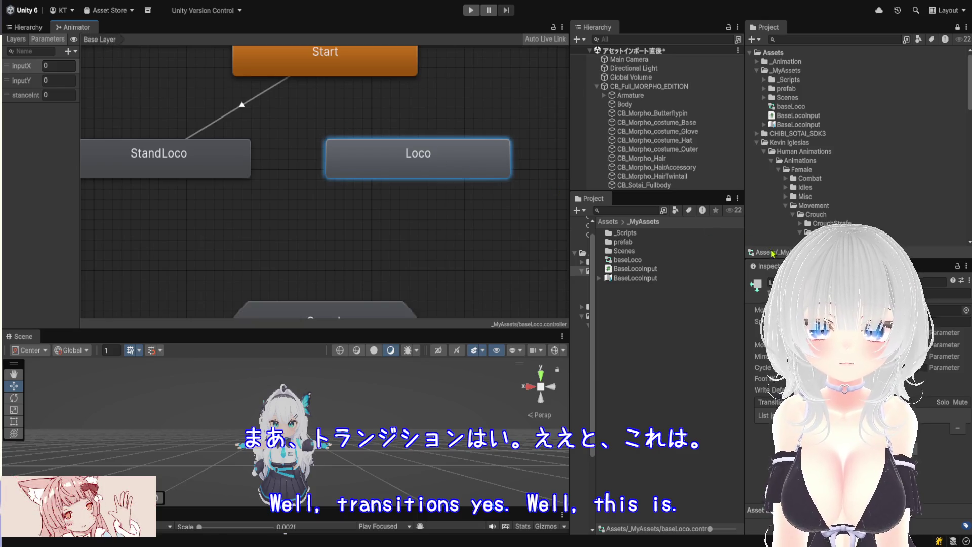
left_click(861, 282)
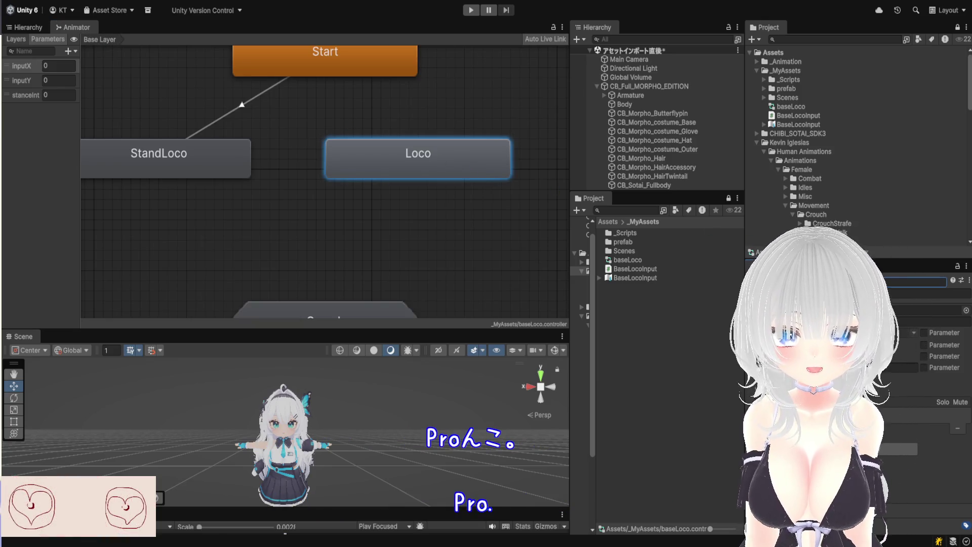
type("ProneLoco")
key("Return")
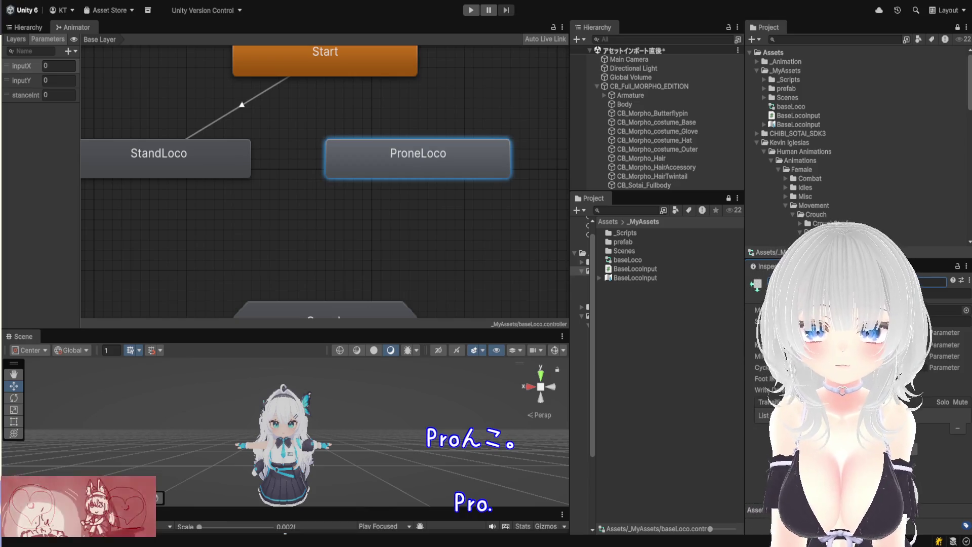
Draw a StandLoco-to-ProneLoco transition, frame all states, and open the Crouch sub-state machine.
right_click(212, 158)
left_click(216, 164)
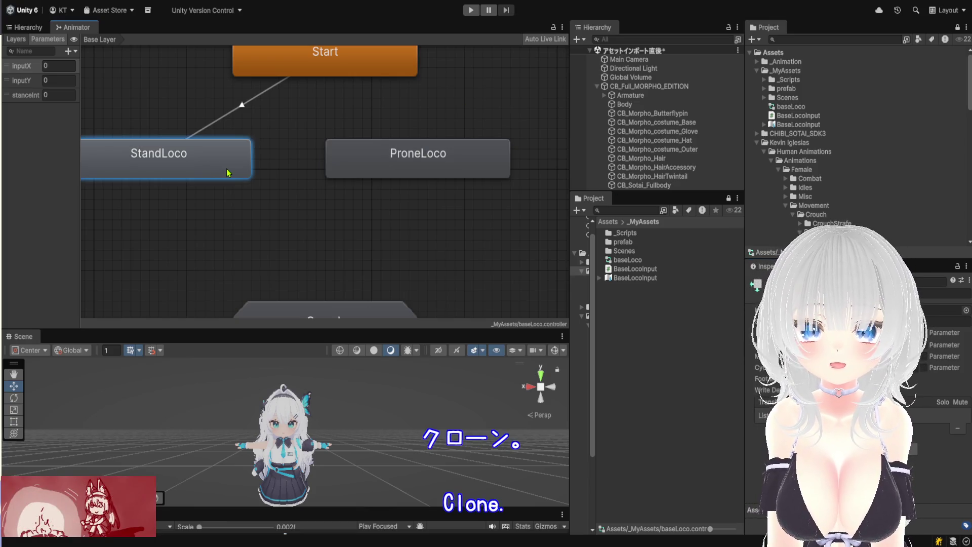
left_click(369, 171)
left_click(355, 279)
left_click(294, 210)
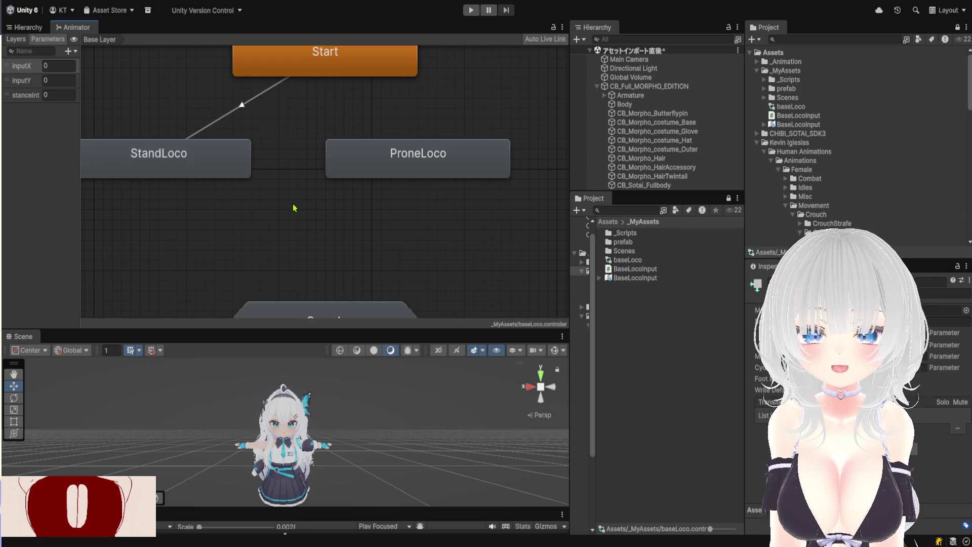
key("a")
double_click(313, 287)
Paste Crouch's Loco state into the Base Layer and rename it CrouchLoco.
left_click(306, 257)
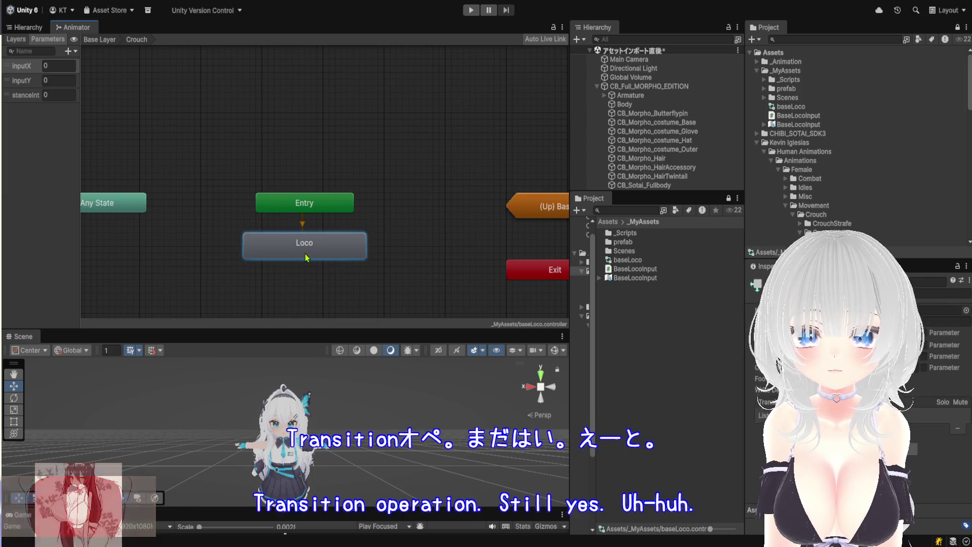
left_click(100, 39)
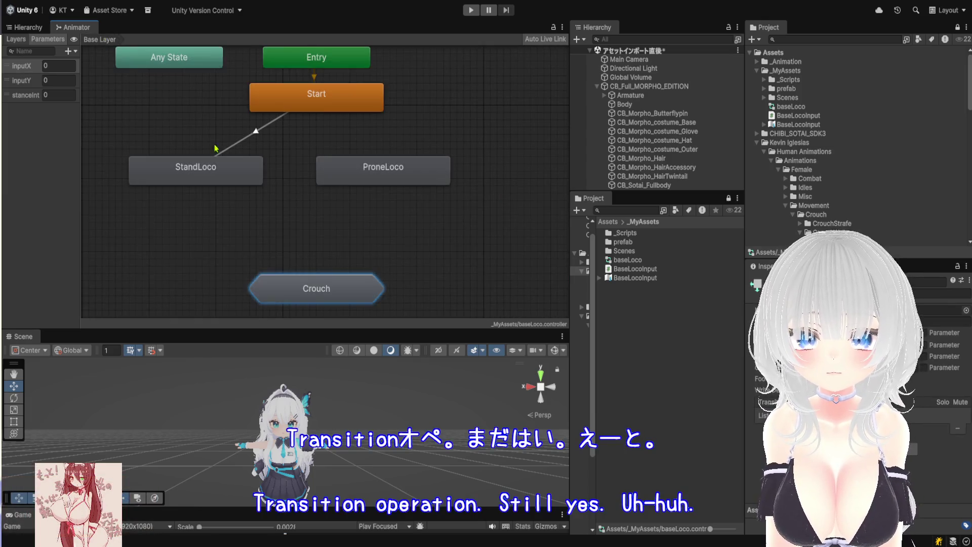
key("ctrl+v")
left_click(322, 294)
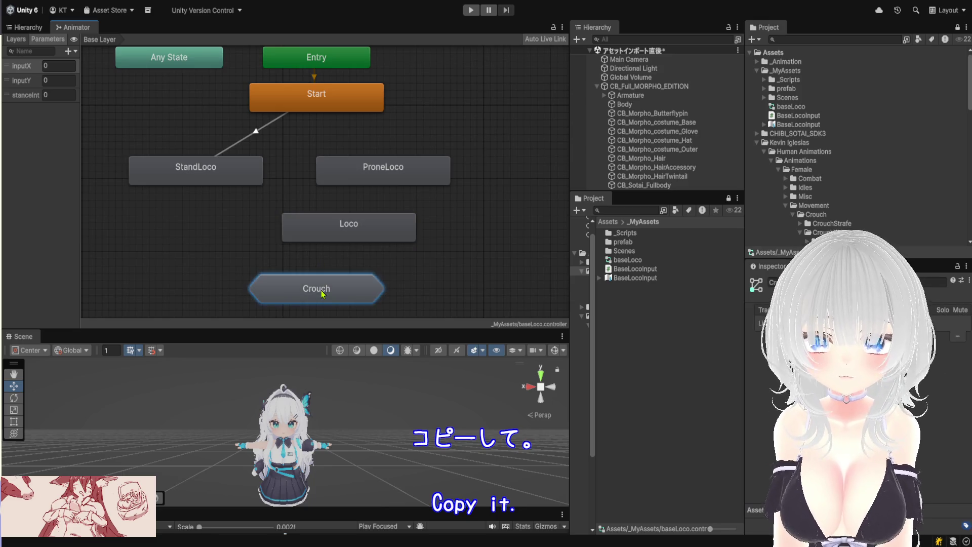
double_click(340, 228)
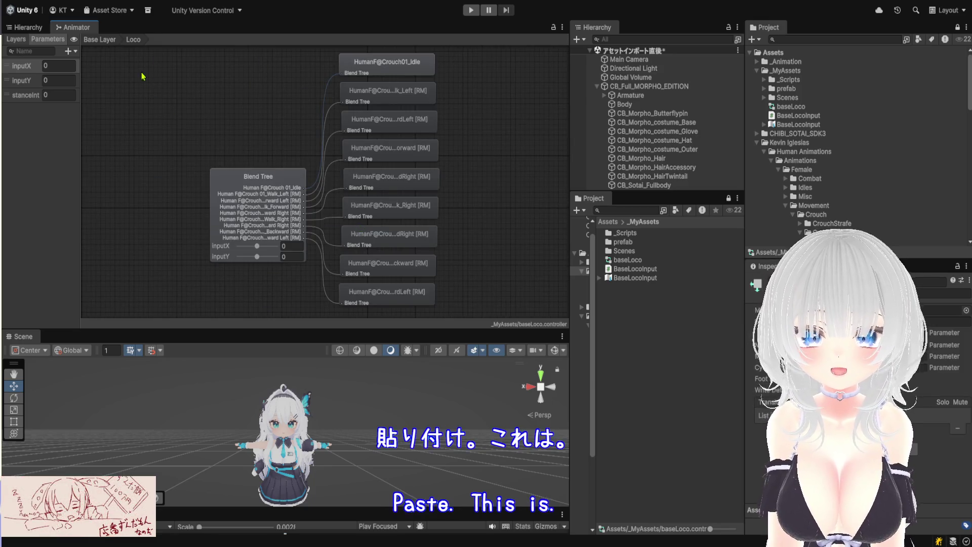
left_click(100, 40)
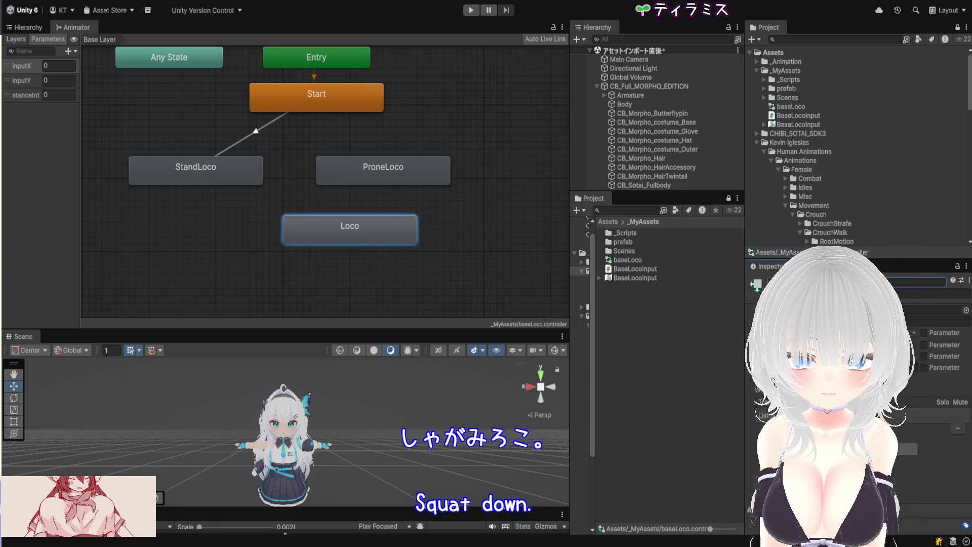
type("Crouch")
key("Return")
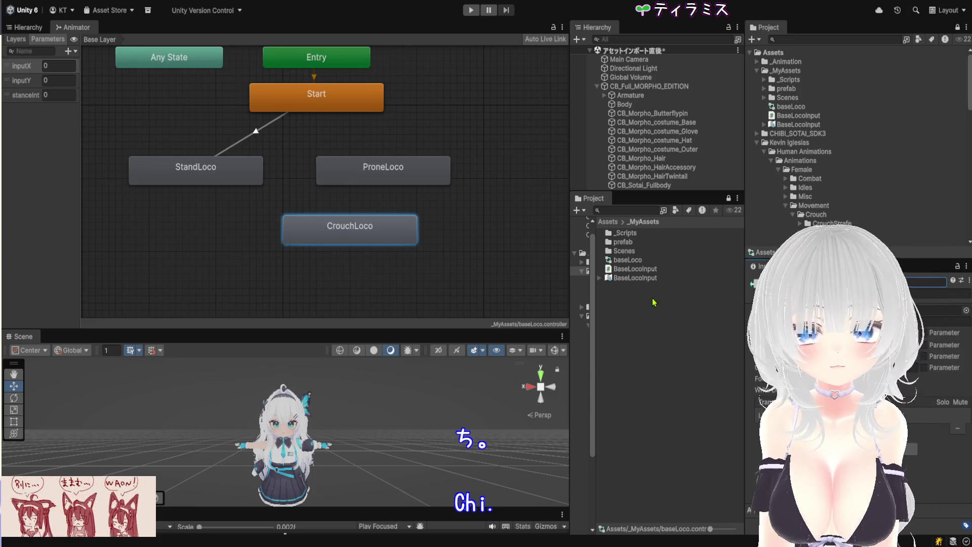
Arrange StandLoco, ProneLoco and CrouchLoco, ending with CrouchLoco nudged slightly right.
scroll(263, 203, "up", 3)
left_click_drag(370, 248, 272, 264)
left_click_drag(429, 175, 462, 169)
left_click(368, 274)
left_click_drag(368, 274, 383, 284)
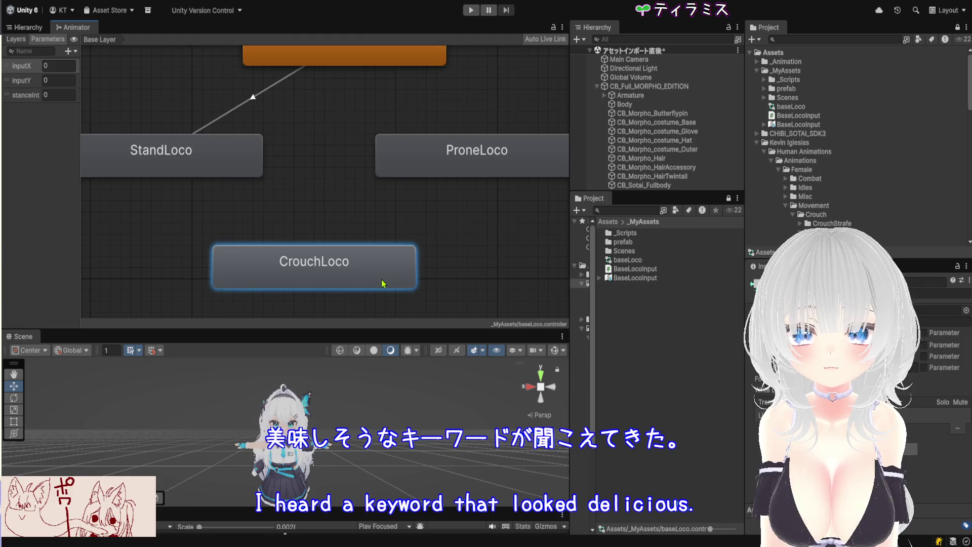
left_click_drag(235, 174, 244, 162)
left_click_drag(449, 153, 443, 150)
left_click_drag(397, 263, 408, 264)
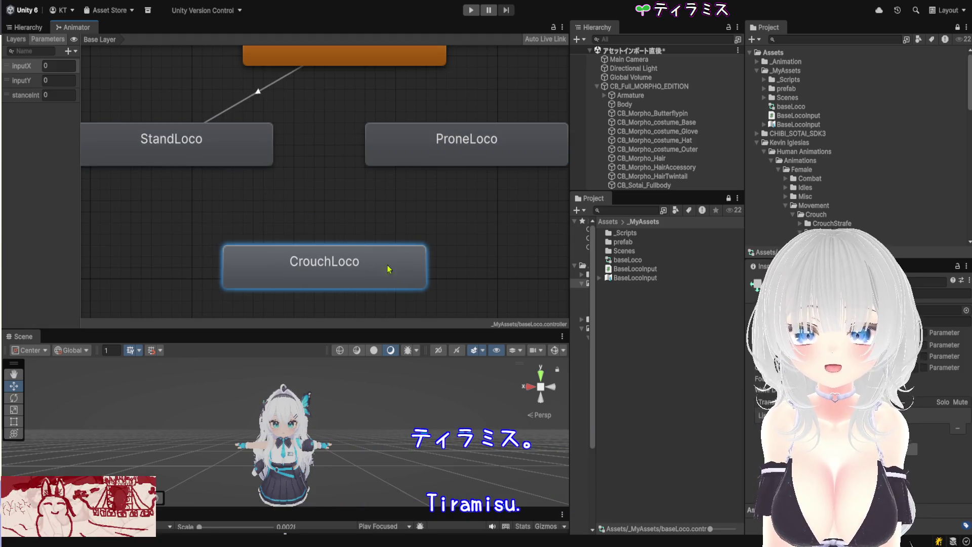
left_click(230, 150)
Delete the existing StandLoco-to-ProneLoco transition and frame the whole graph.
left_click(387, 153)
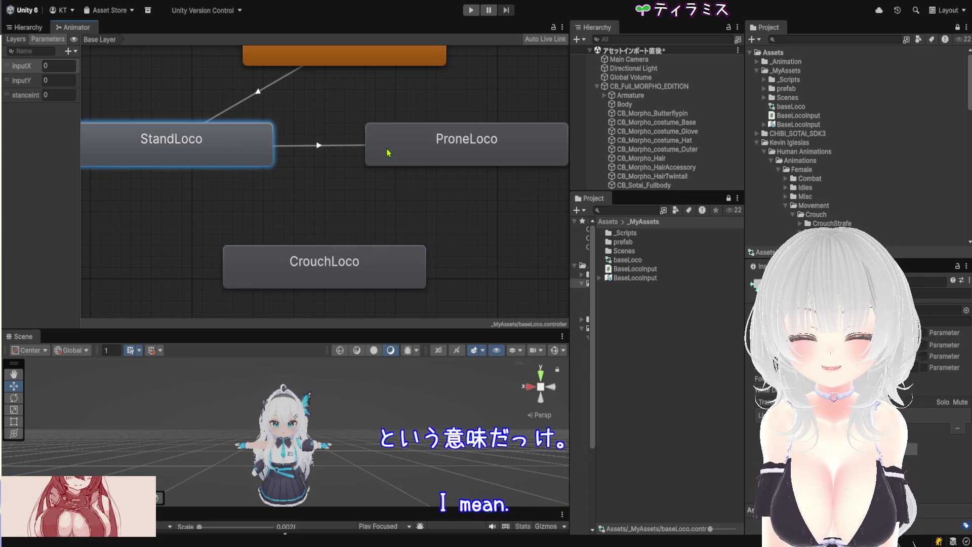
left_click(346, 275)
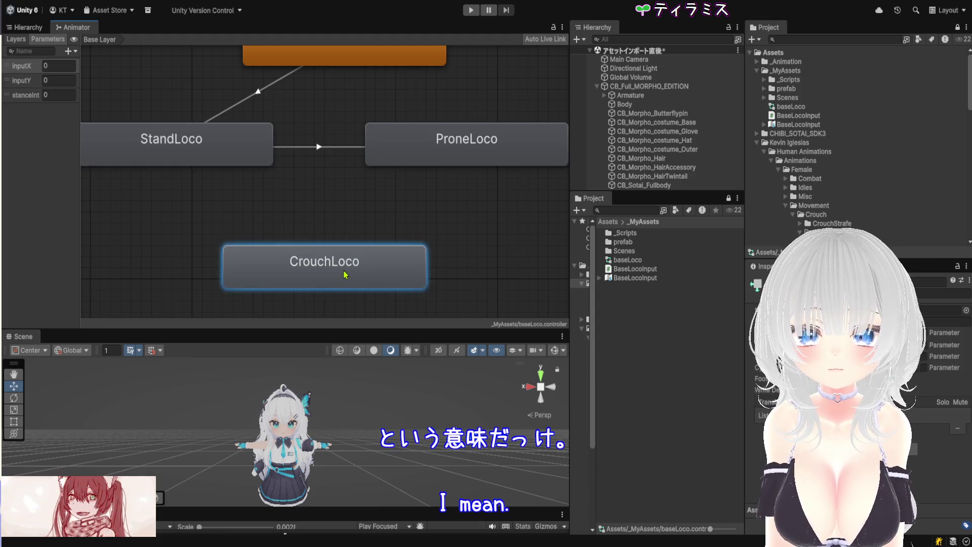
left_click(319, 147)
key("Delete")
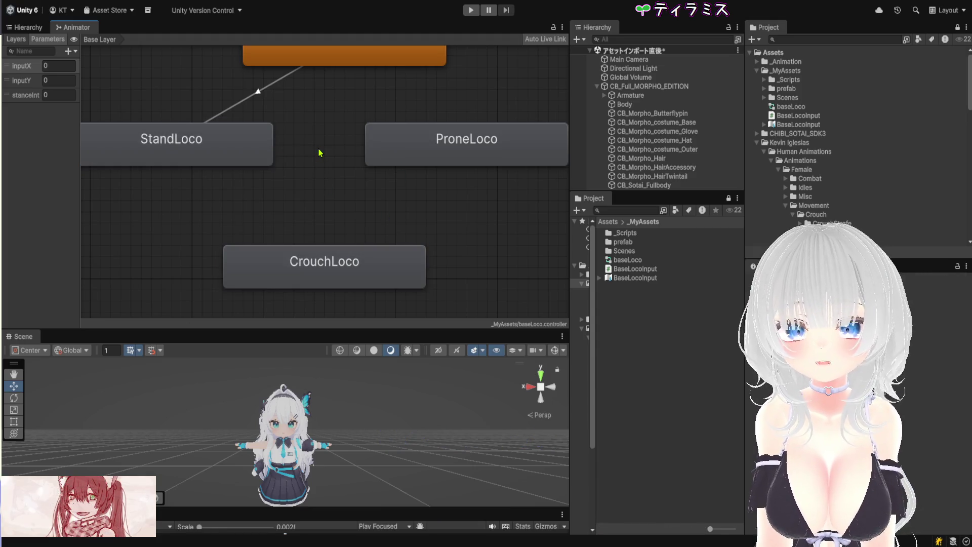
key("a")
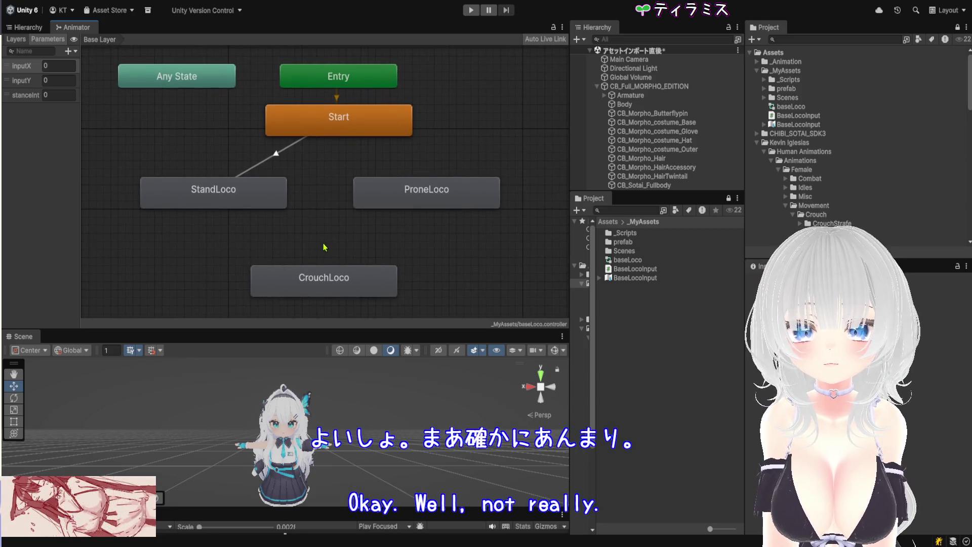
Make a new StandLoco-to-ProneLoco transition and add a condition to it.
left_click(282, 202)
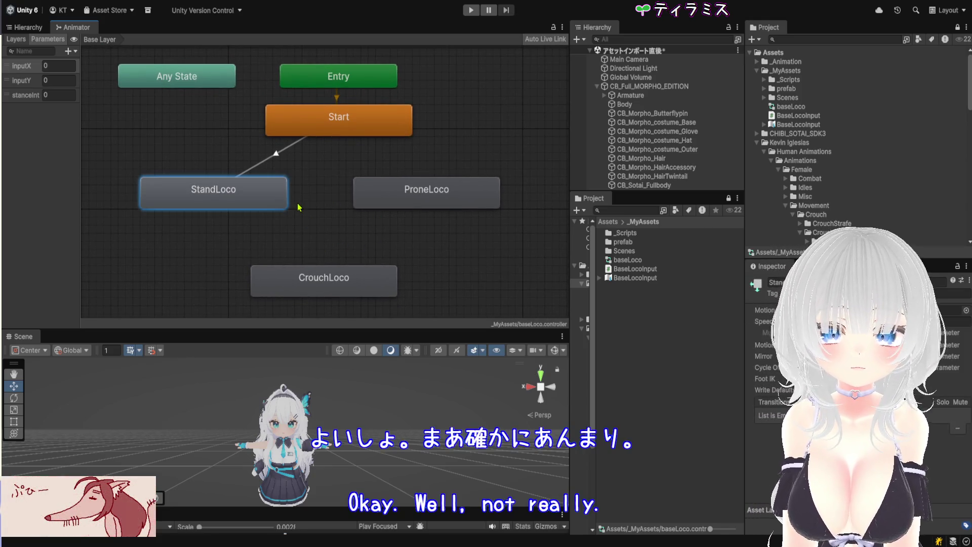
left_click(450, 204)
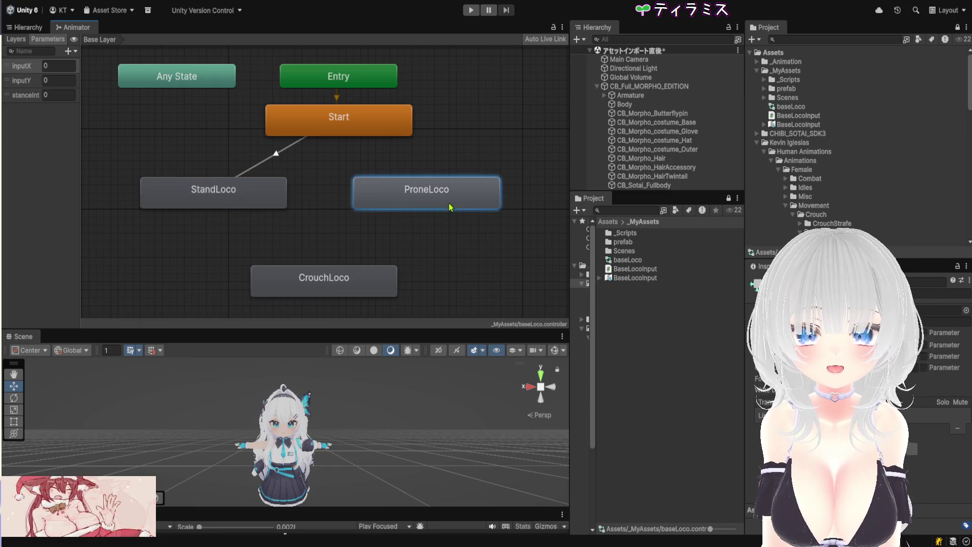
left_click(325, 280)
left_click(243, 201)
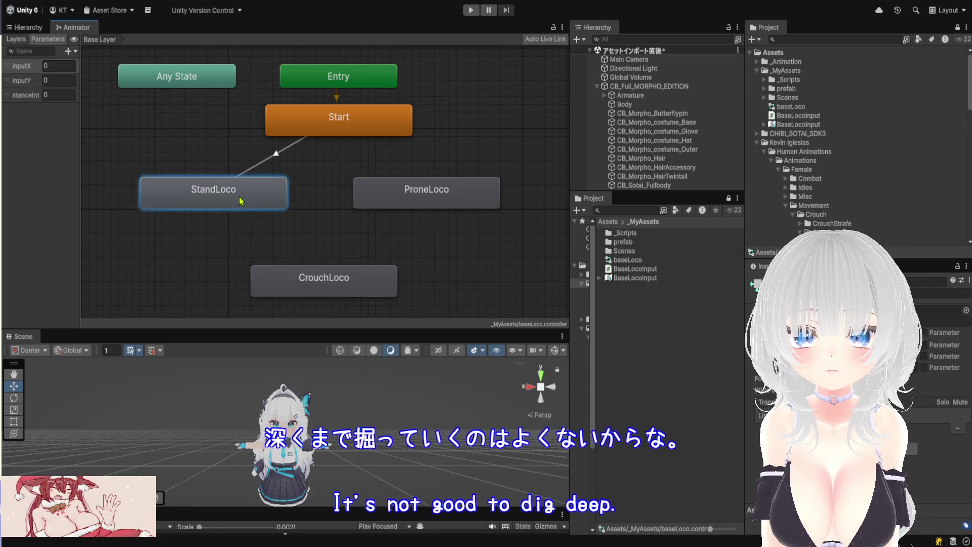
right_click(258, 212)
left_click(284, 218)
left_click(354, 202)
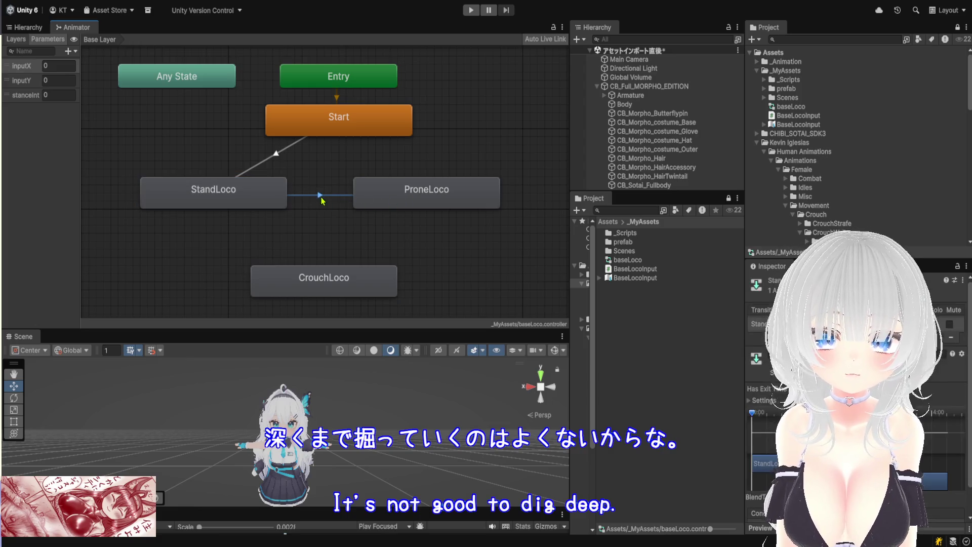
scroll(855, 395, "down", 2)
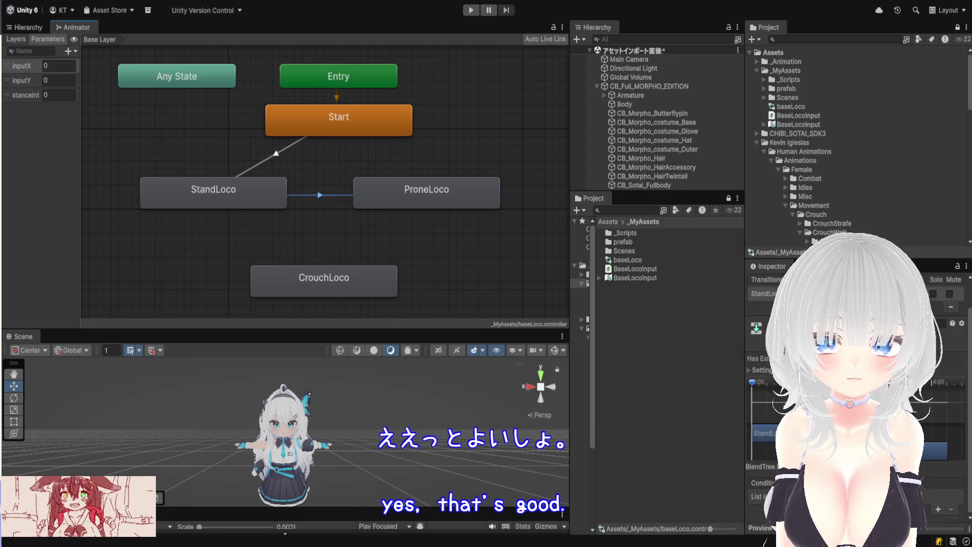
left_click(939, 510)
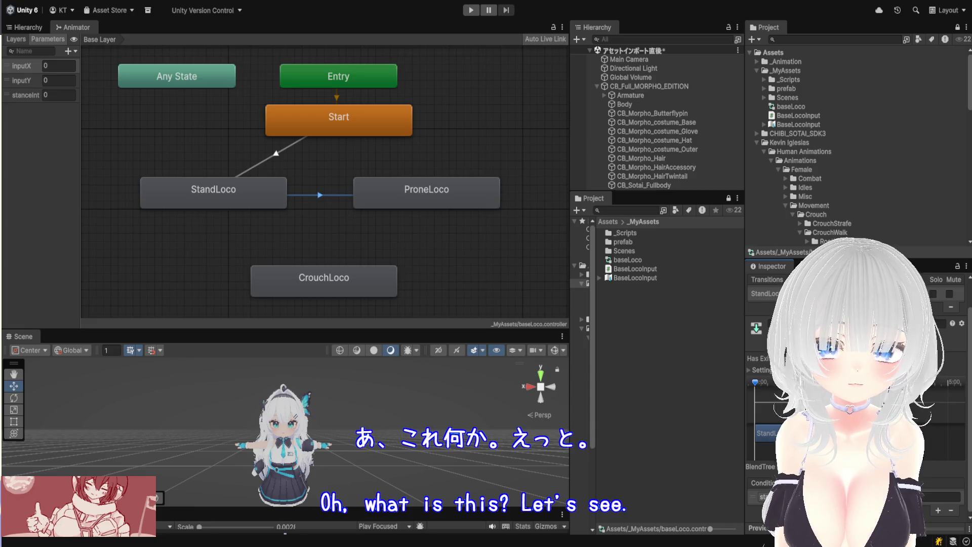
left_click(933, 497)
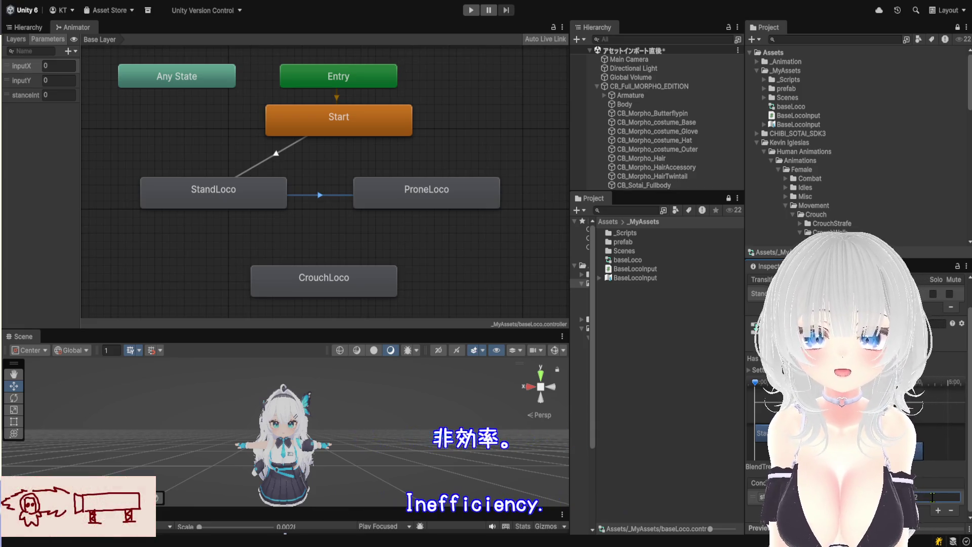
Make a CrouchLoco-to-ProneLoco transition with a condition value of 2.
scroll(291, 258, "up", 3)
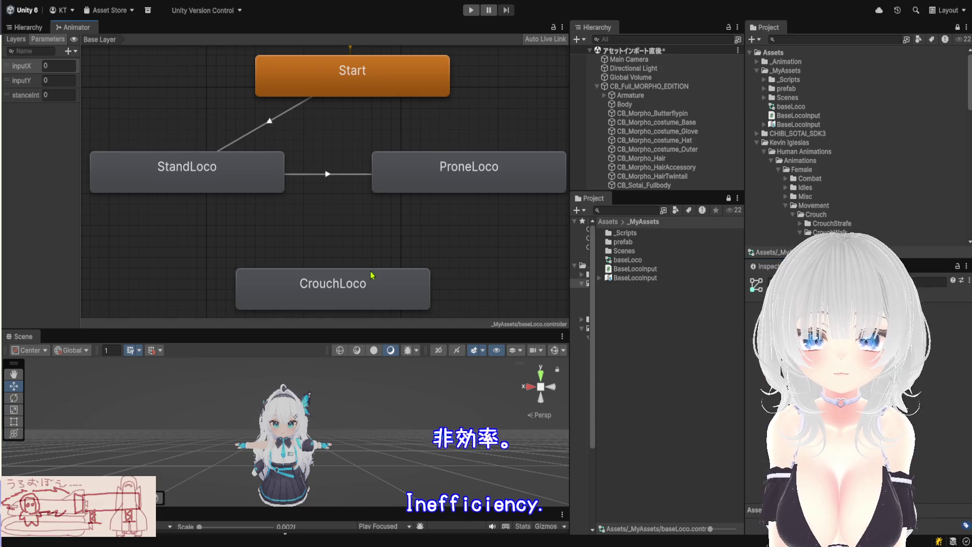
left_click(369, 284)
right_click(403, 293)
left_click(425, 299)
left_click(450, 188)
left_click(400, 236)
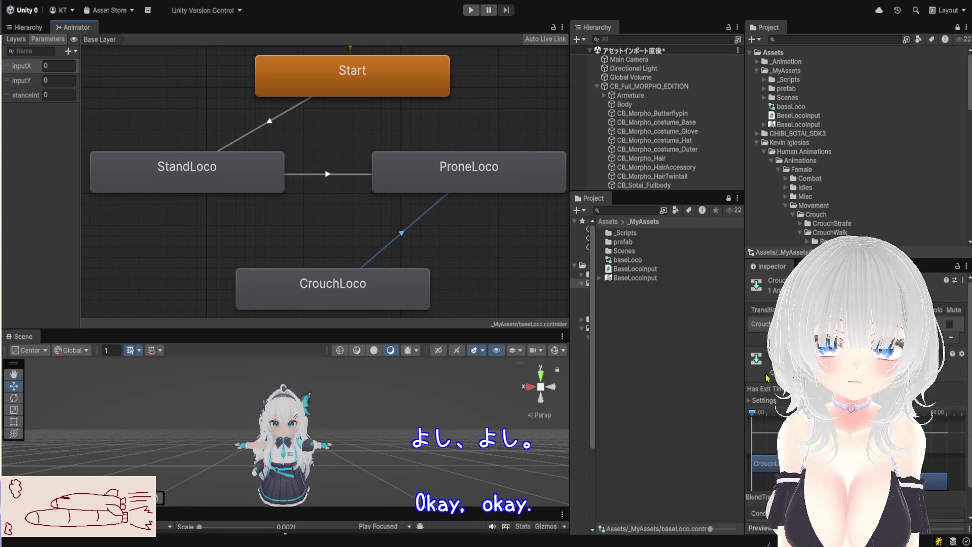
scroll(856, 380, "down", 2)
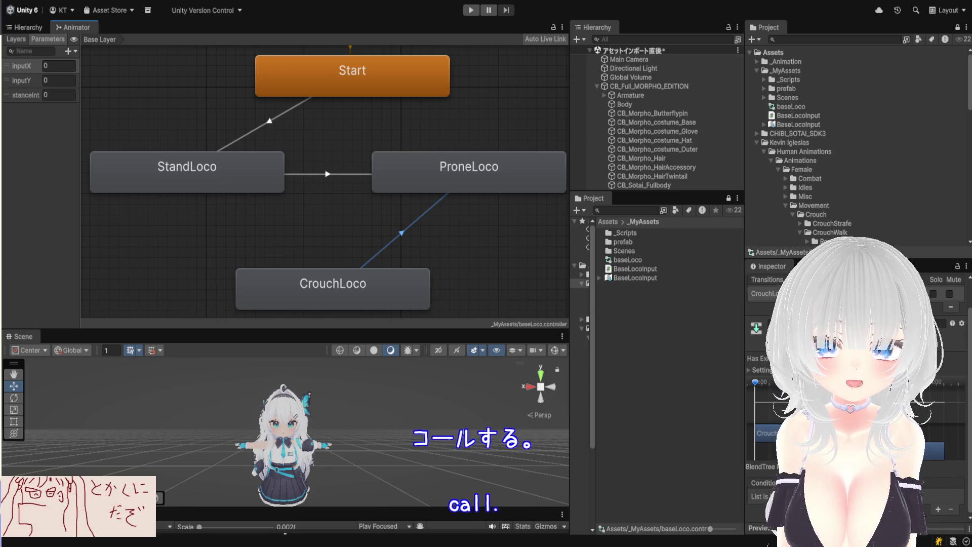
left_click(937, 510)
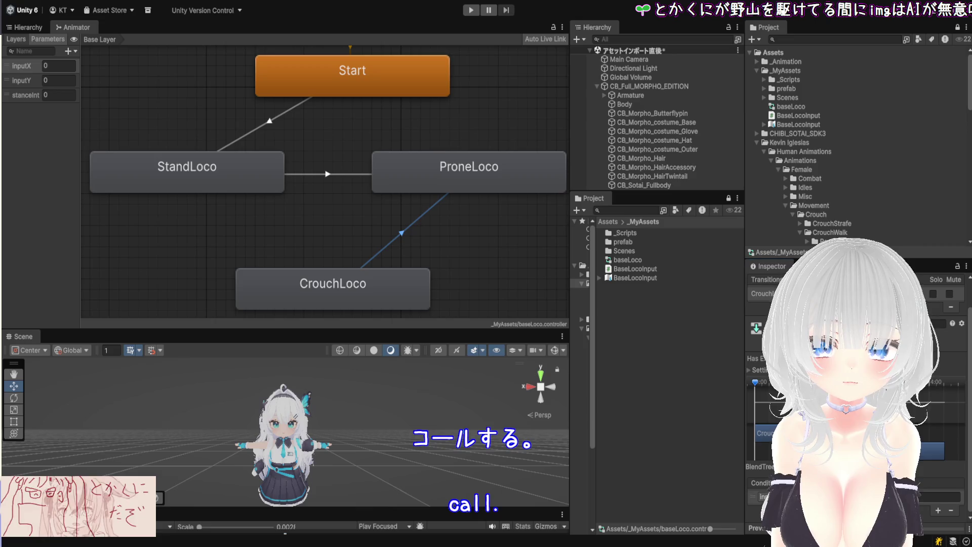
left_click(929, 497)
type("2")
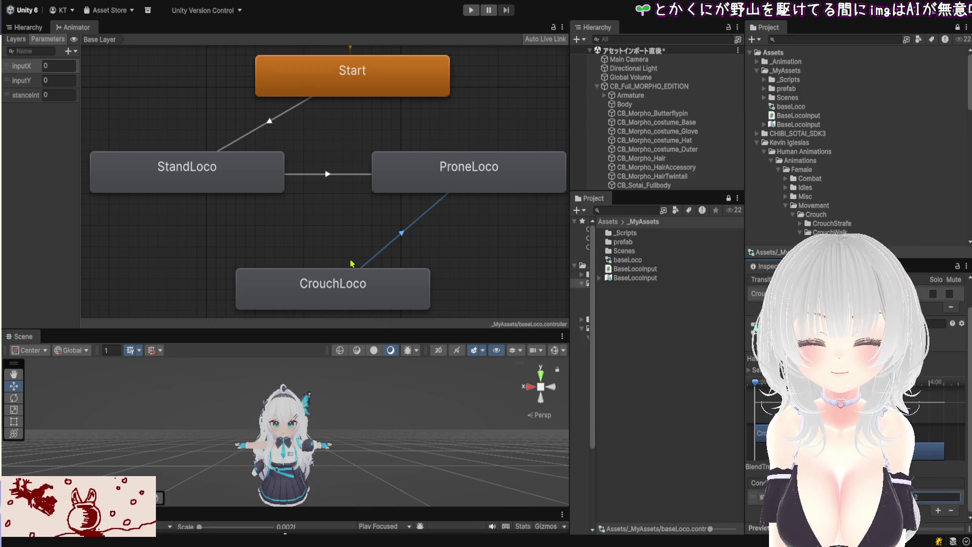
Review the StandLoco and ProneLoco states and the transitions between the three loco states.
left_click(250, 188)
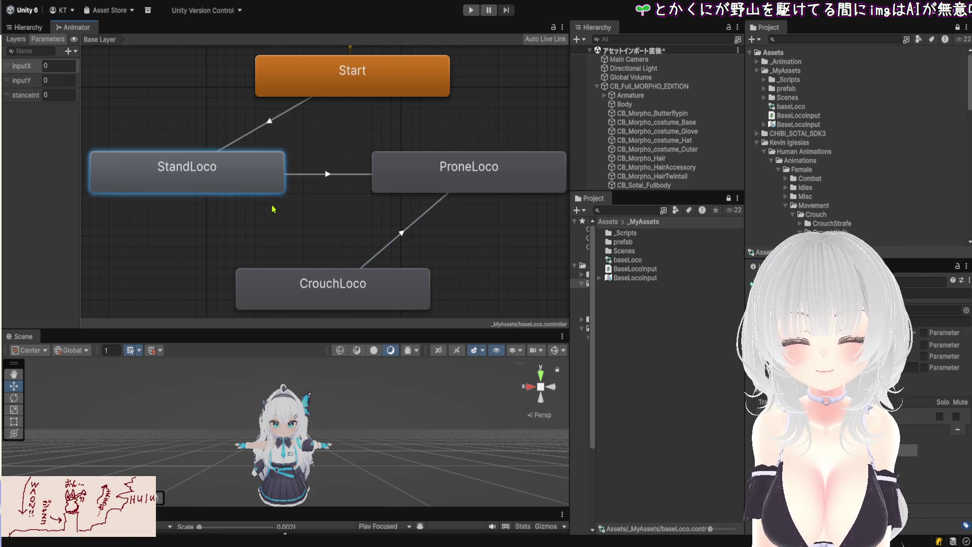
left_click(404, 177)
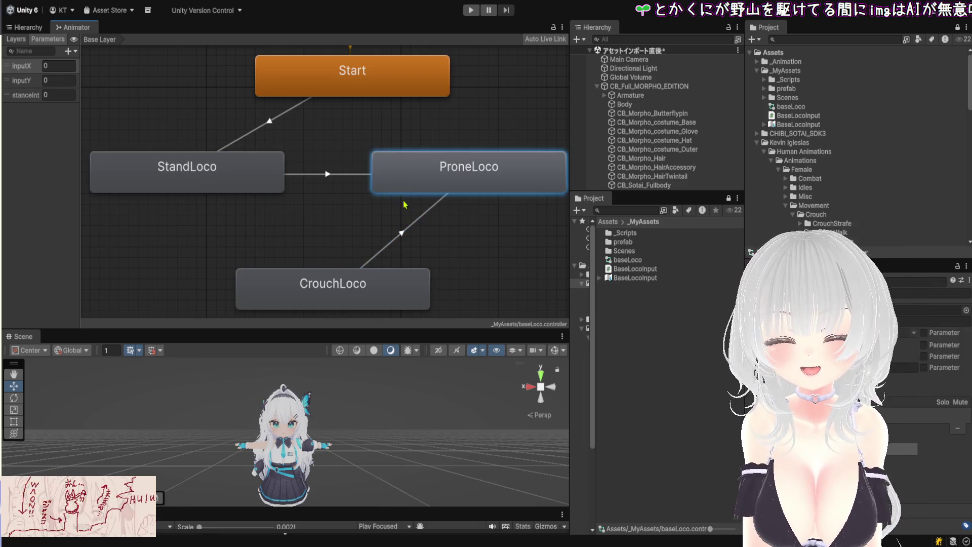
left_click(208, 188)
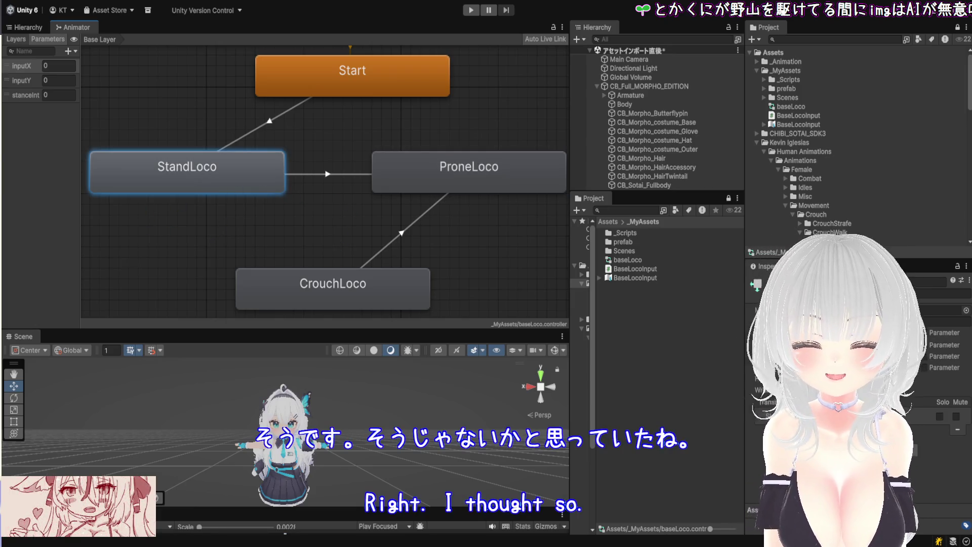
left_click(322, 174)
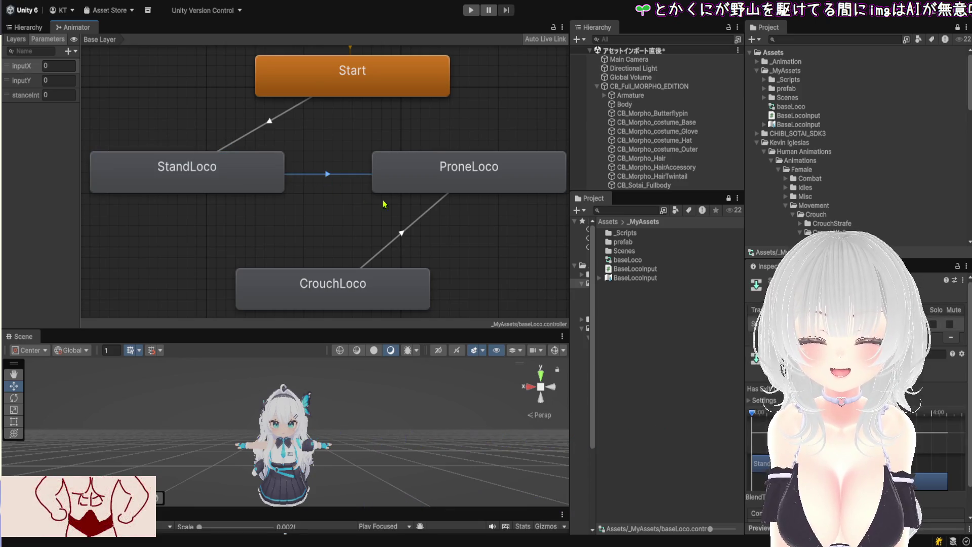
left_click(404, 237)
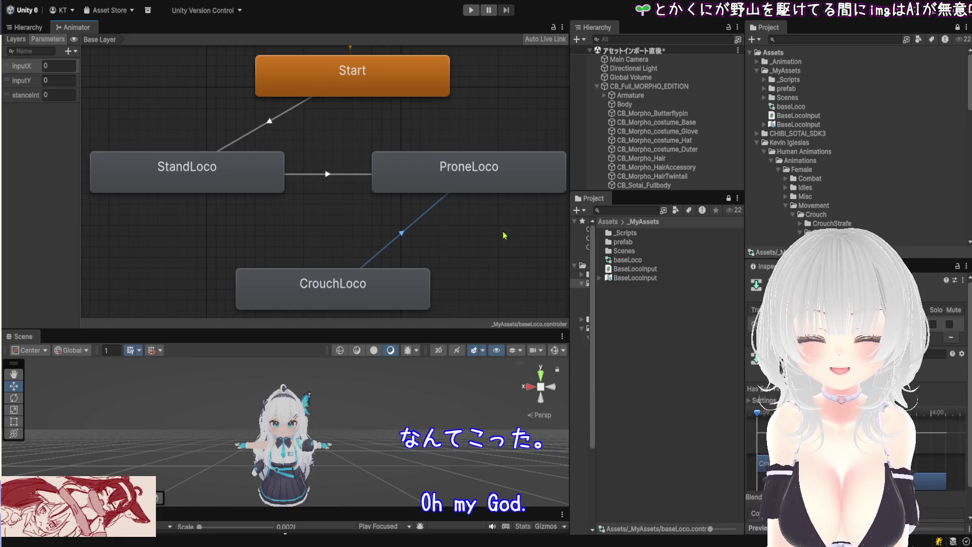
left_click(468, 188)
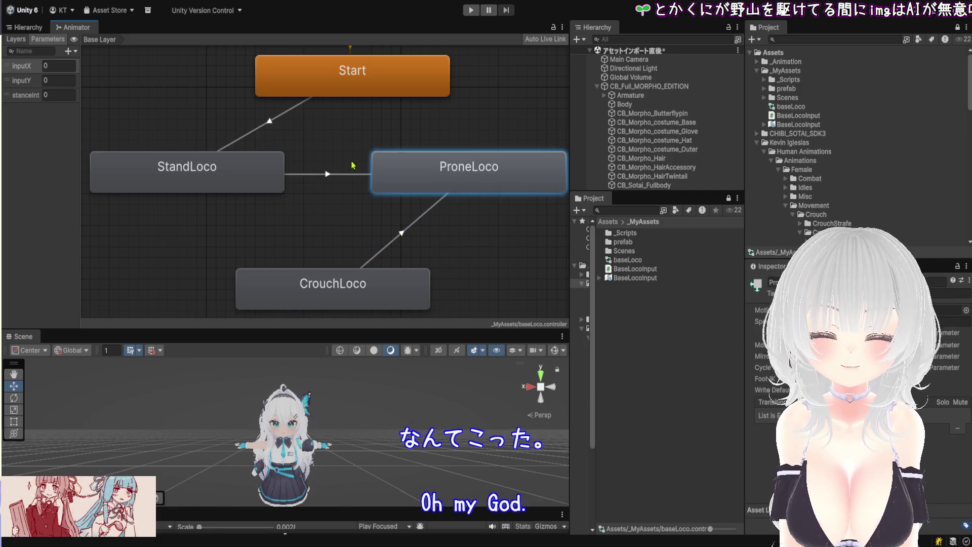
left_click(269, 184)
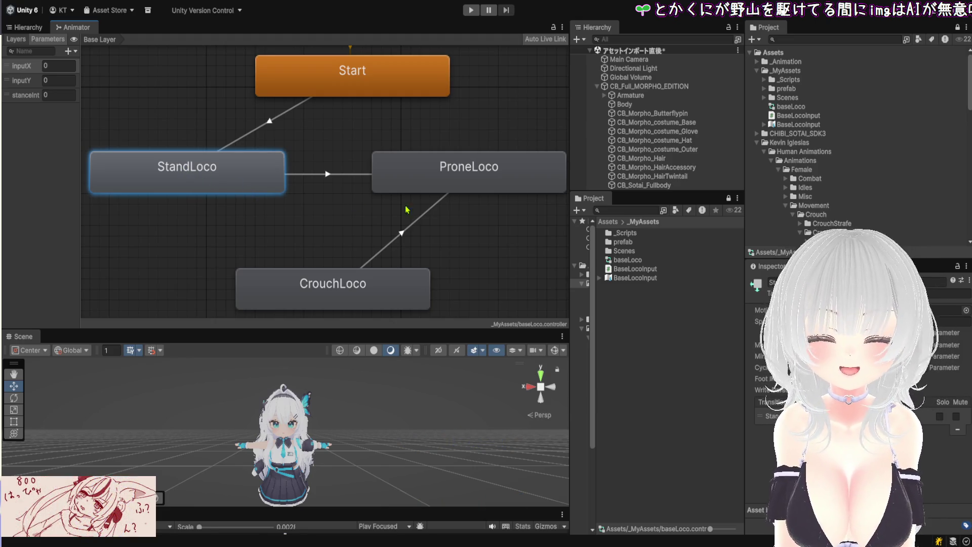
left_click(476, 183)
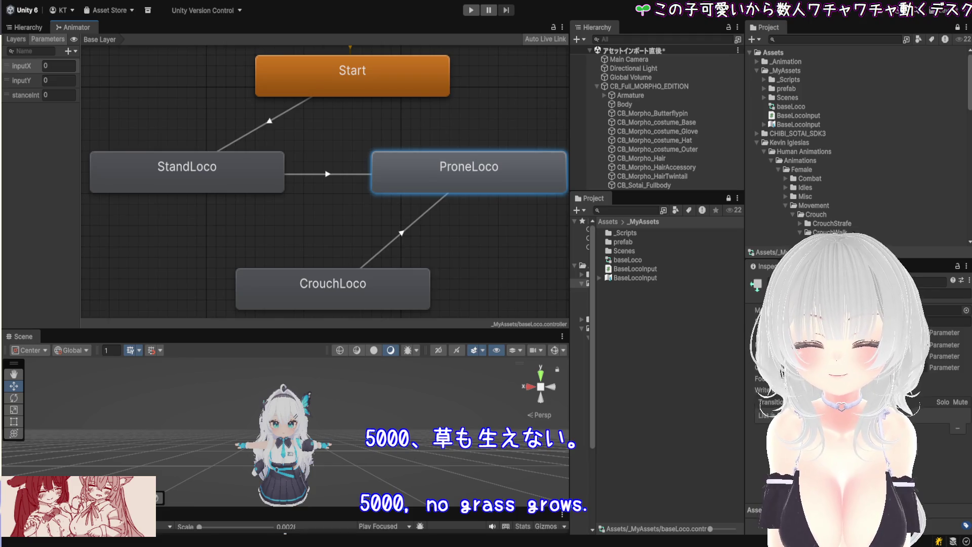
left_click(254, 185)
Make a StandLoco-to-CrouchLoco transition and enlarge the Inspector area for its settings.
right_click(264, 187)
left_click(283, 195)
left_click(330, 305)
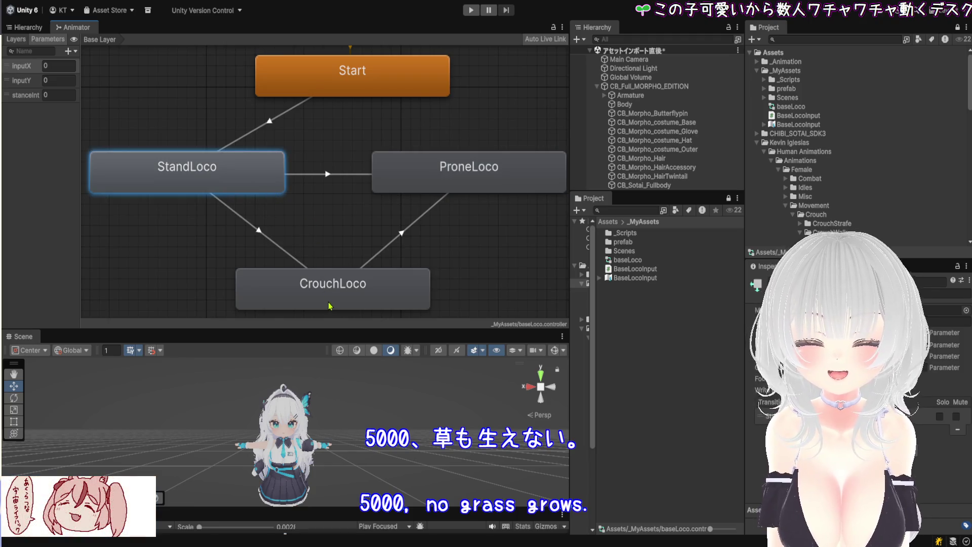
left_click(260, 235)
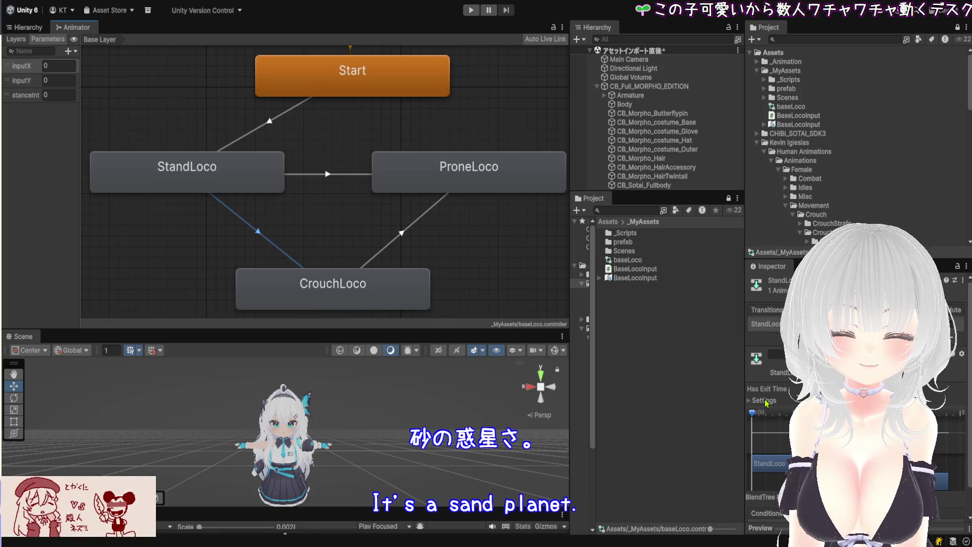
scroll(787, 375, "down", 3)
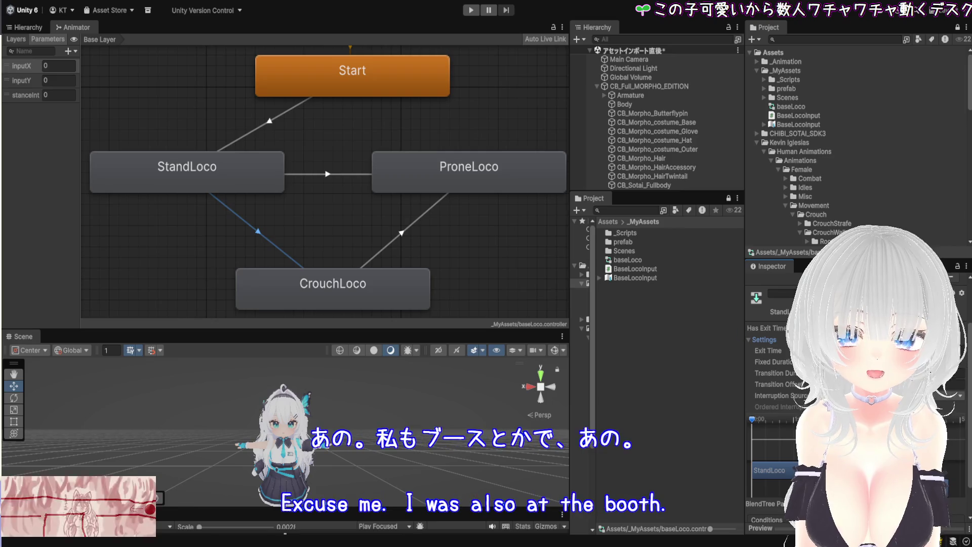
scroll(775, 380, "down", 3)
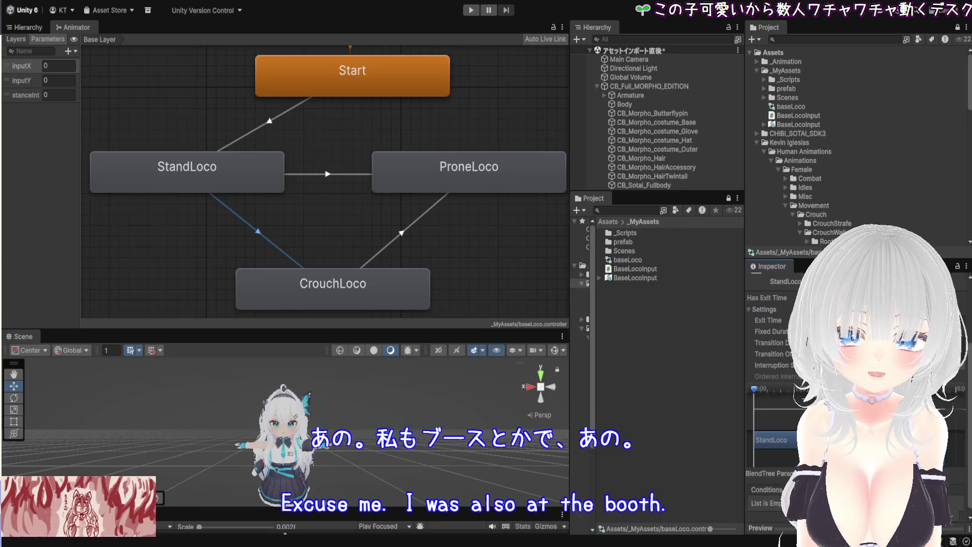
left_click_drag(750, 258, 749, 152)
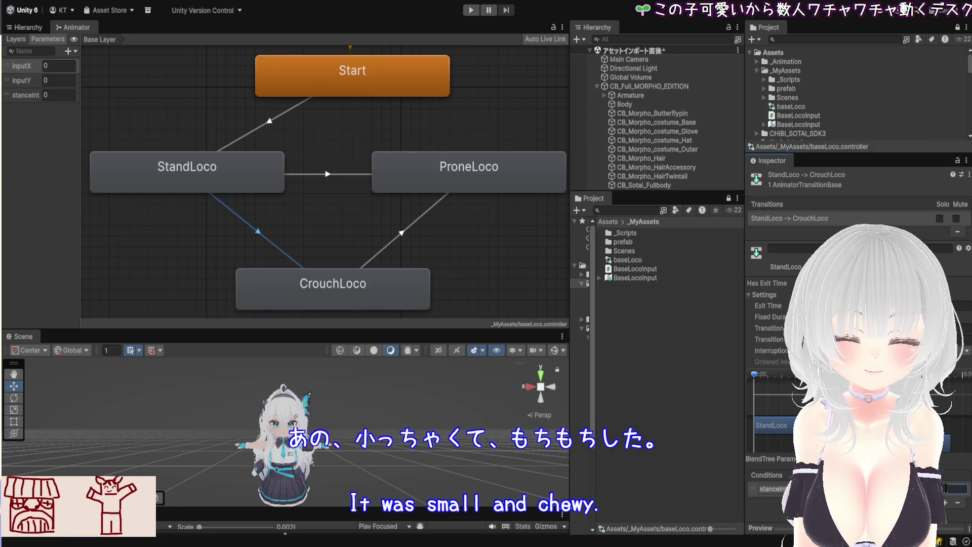
Make a ProneLoco-to-CrouchLoco transition with a stanceInt condition.
left_click(447, 185)
left_click(361, 288)
left_click(399, 233)
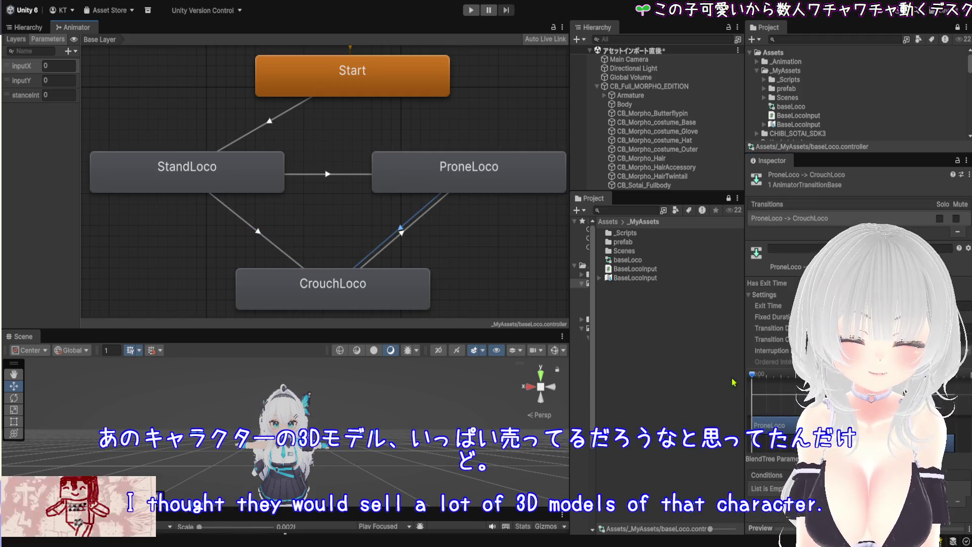
left_click(946, 502)
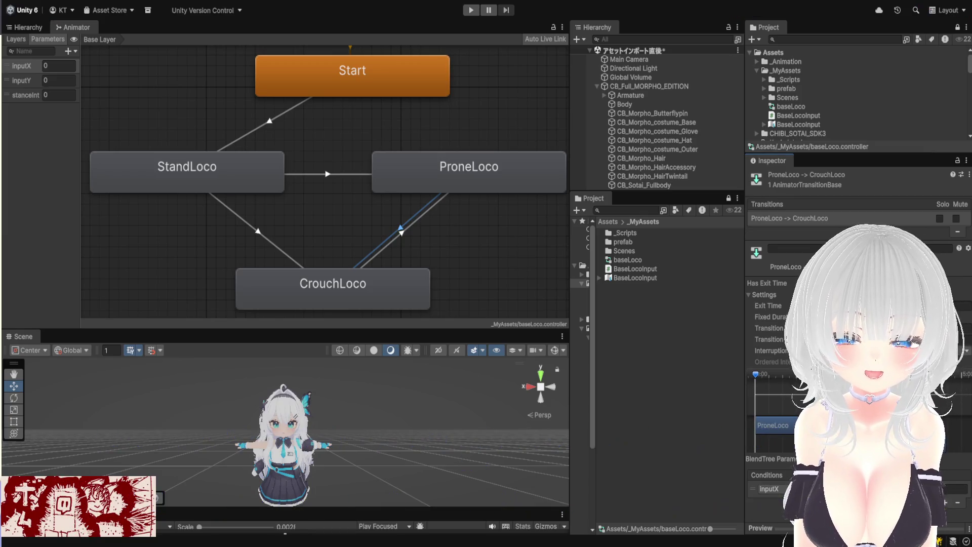
left_click(769, 488)
left_click(775, 507)
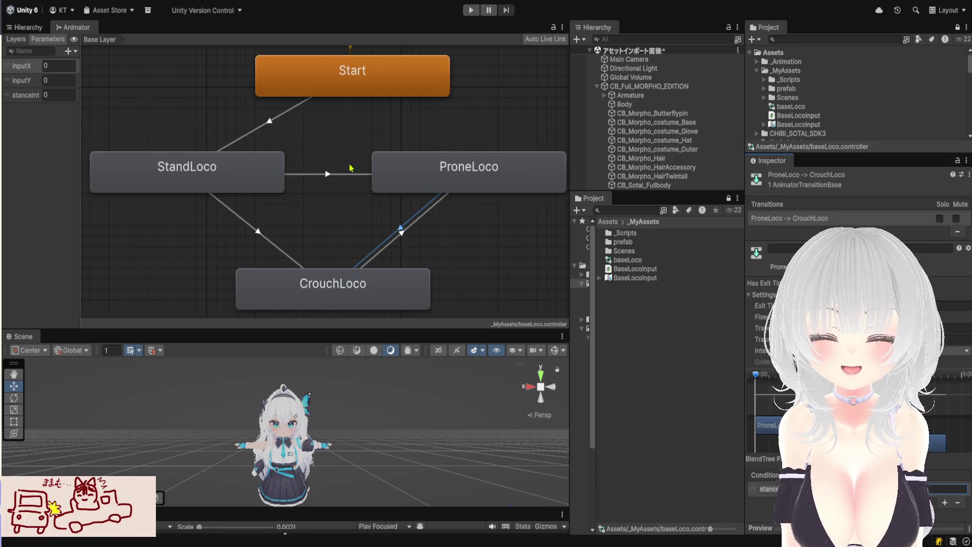
Review the ProneLoco-to-CrouchLoco and StandLoco-to-CrouchLoco transitions.
left_click(423, 167)
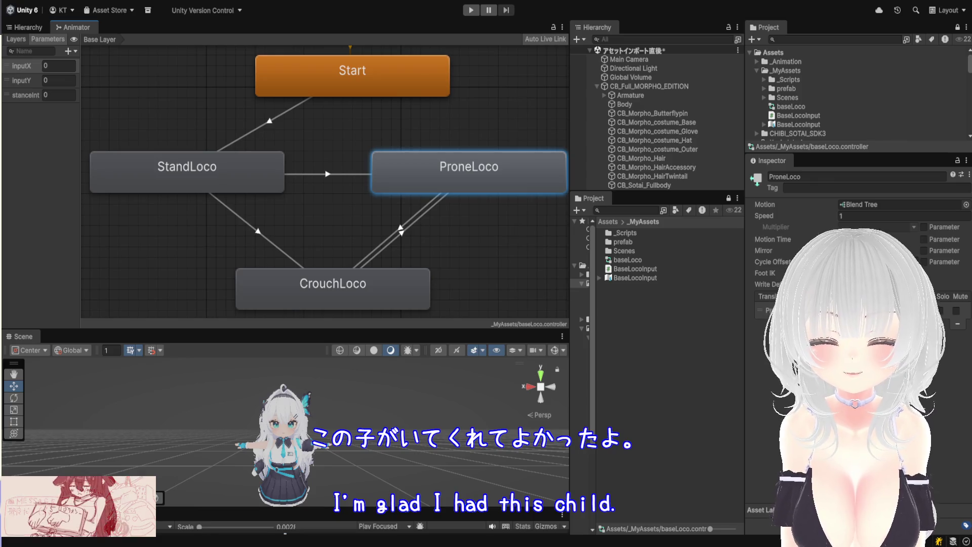
left_click(400, 232)
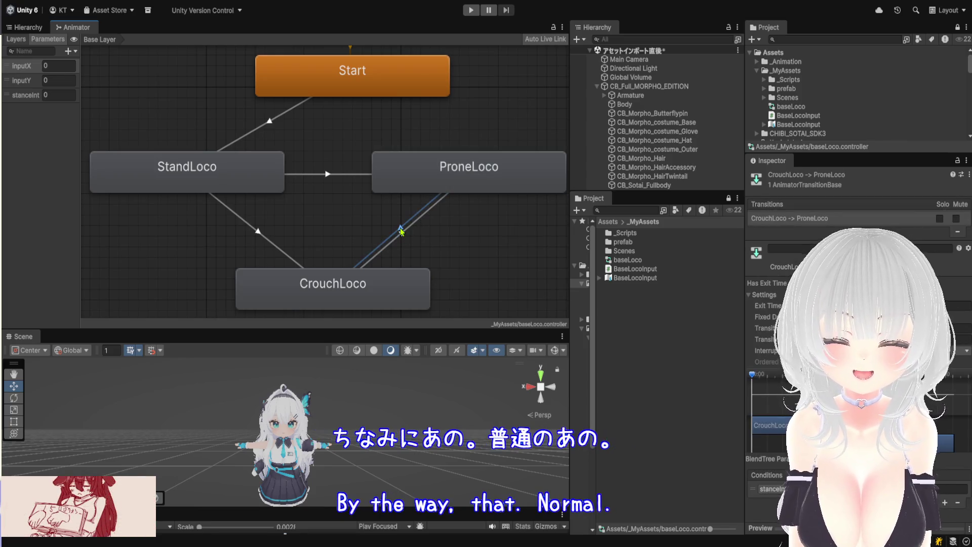
left_click(262, 238)
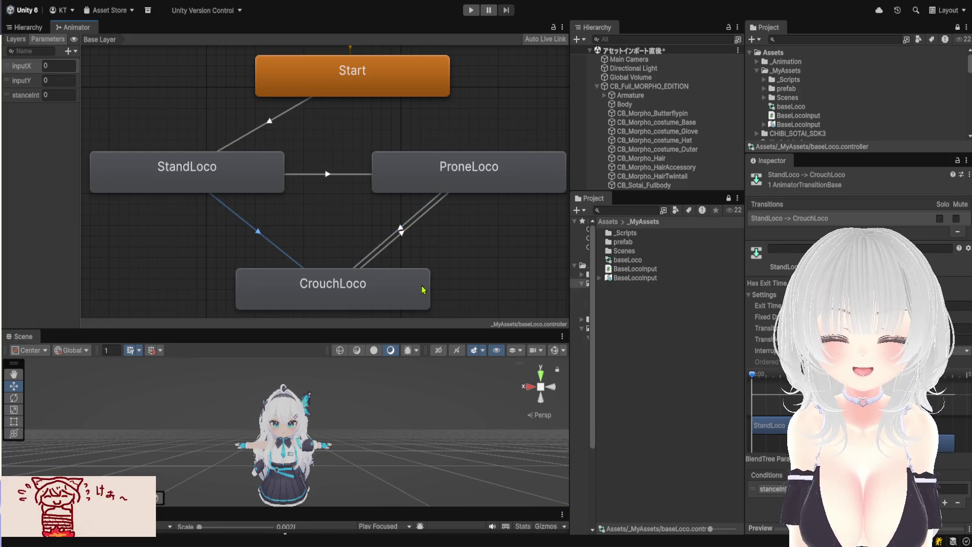
left_click(400, 234)
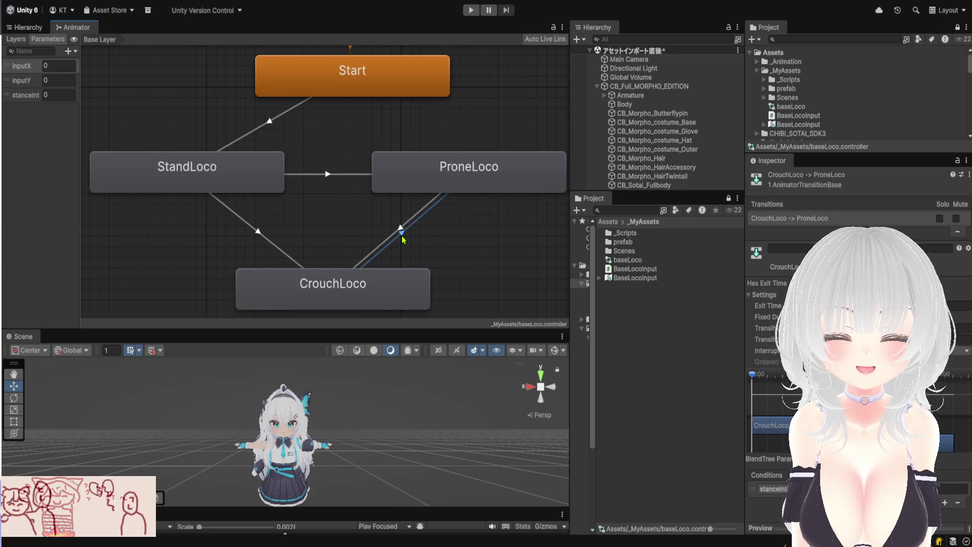
left_click(273, 244)
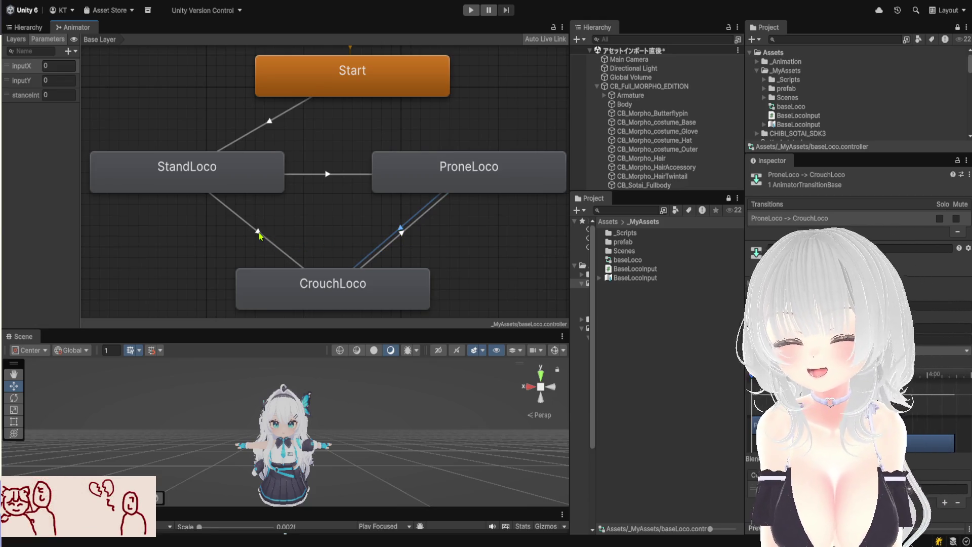
Recheck the existing links, then make a transition from ProneLoco back to StandLoco.
left_click(447, 174)
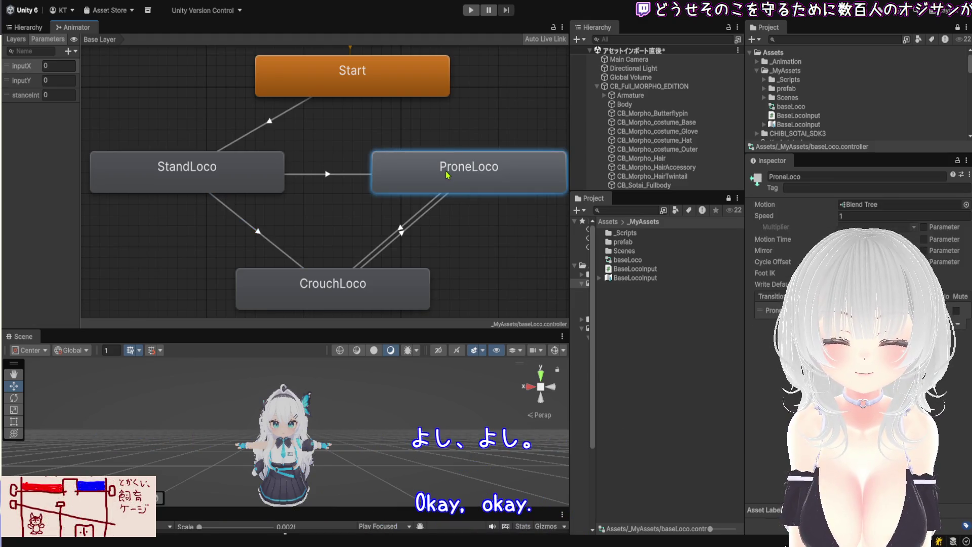
left_click(401, 232)
left_click(401, 233)
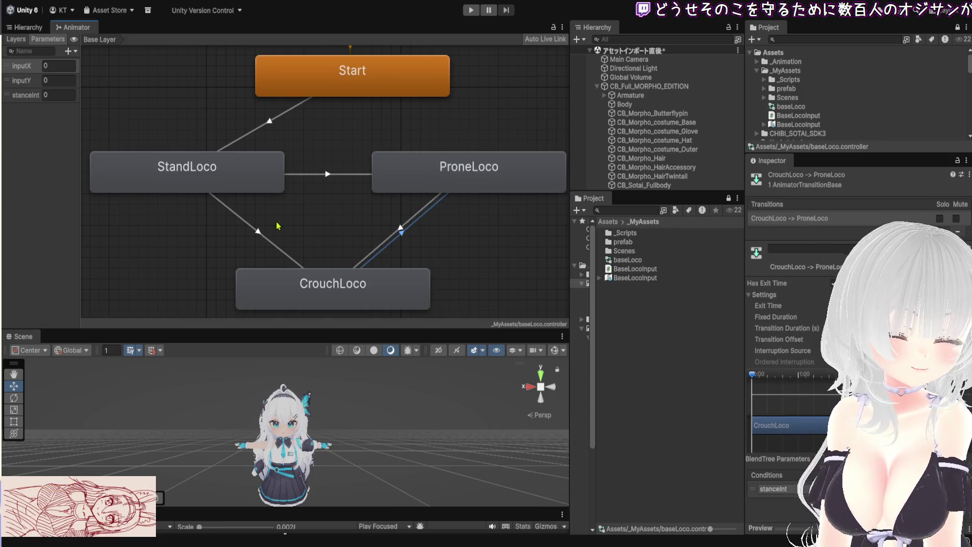
left_click(260, 237)
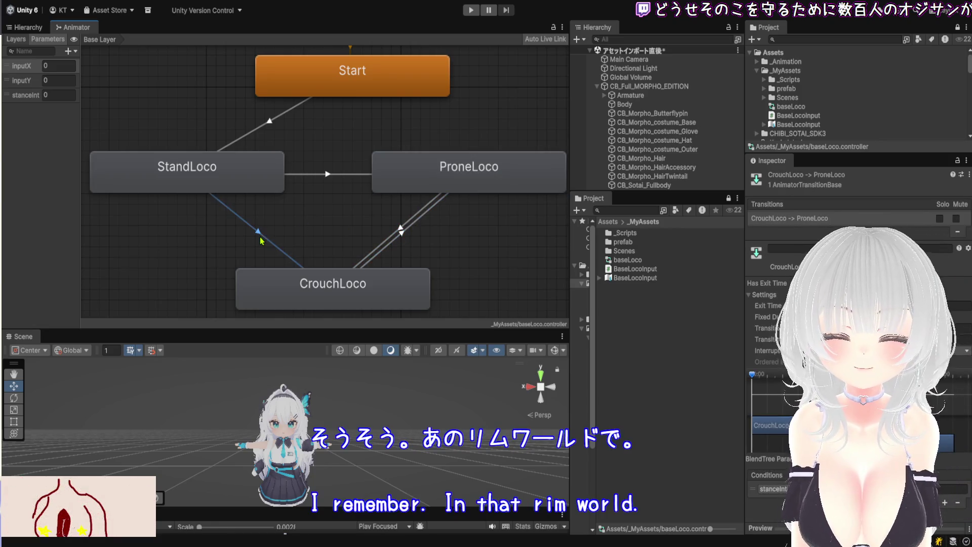
left_click(331, 174)
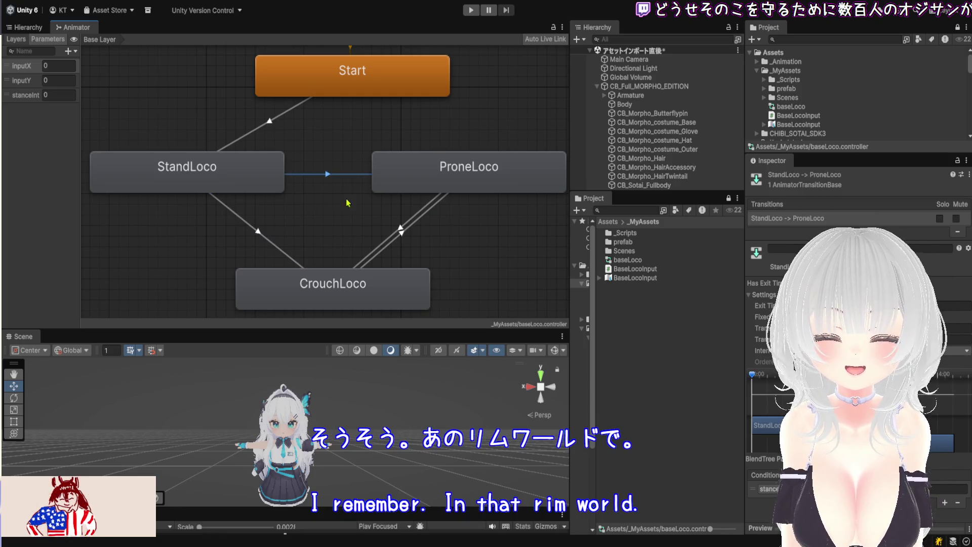
left_click(439, 168)
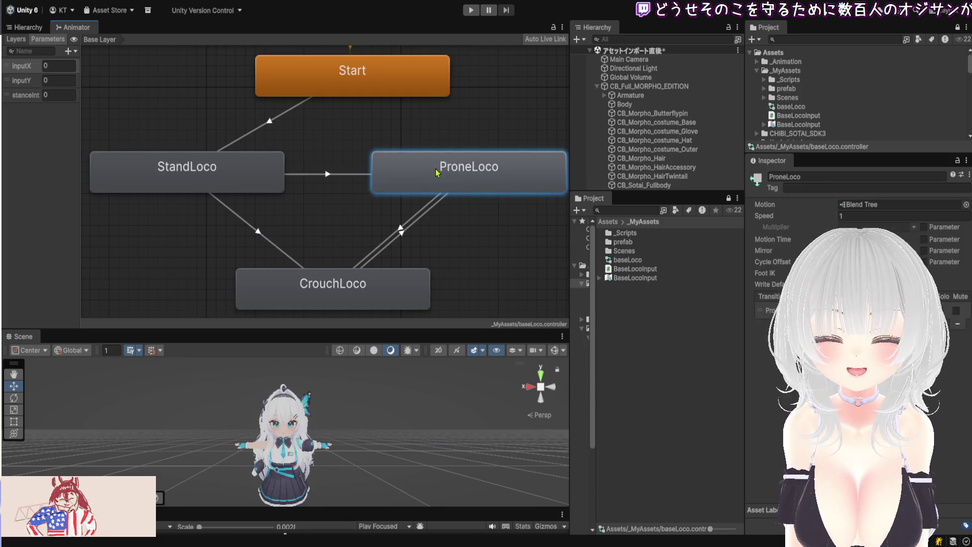
left_click(250, 173)
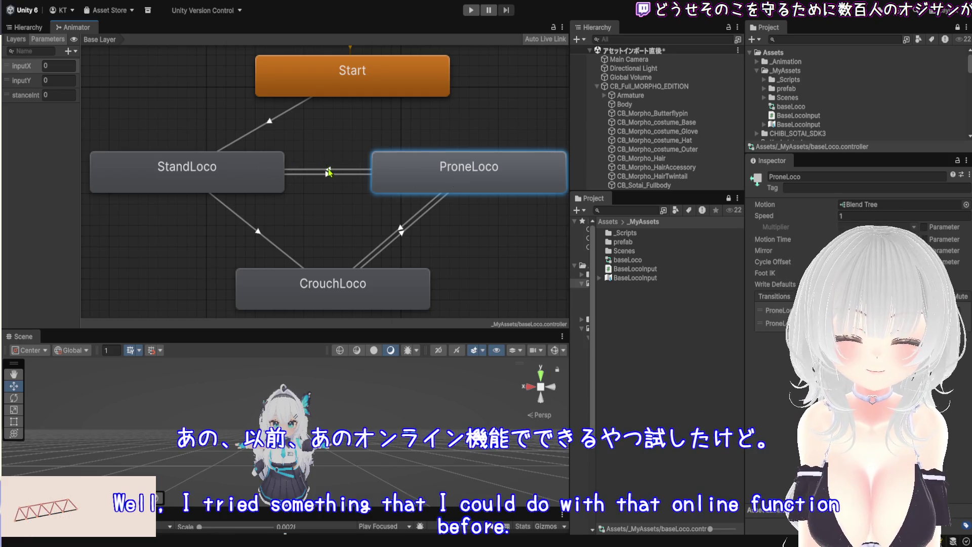
Add a stanceInt condition to the ProneLoco-to-StandLoco transition.
left_click(329, 170)
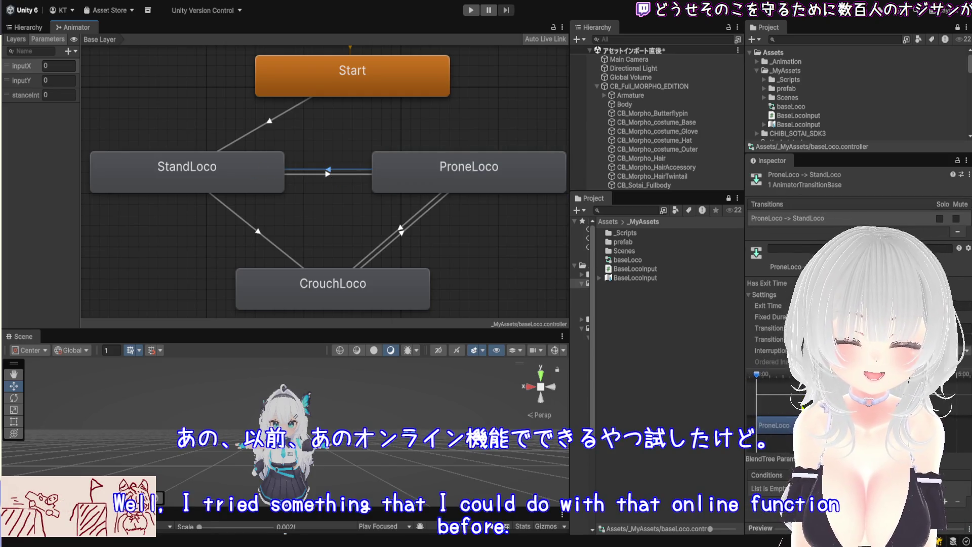
left_click(957, 502)
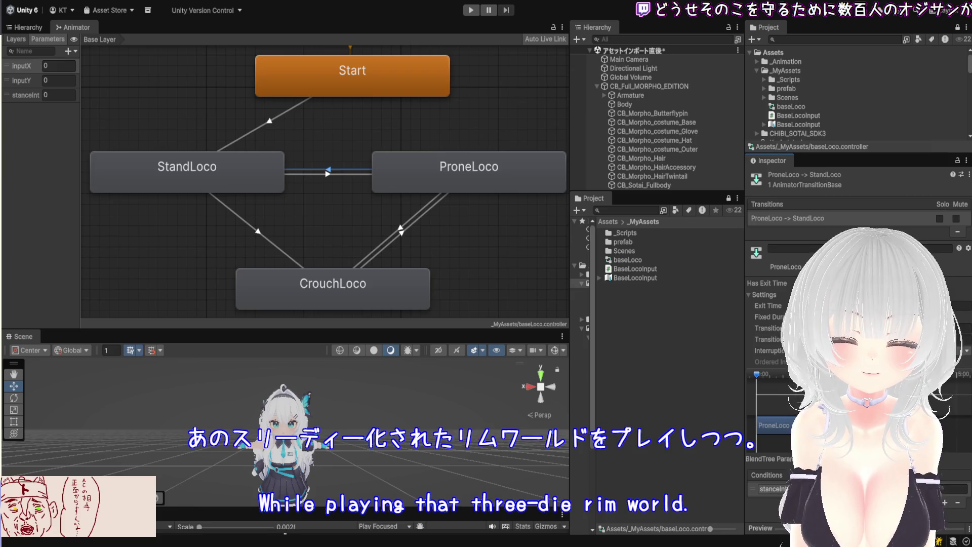
left_click(950, 488)
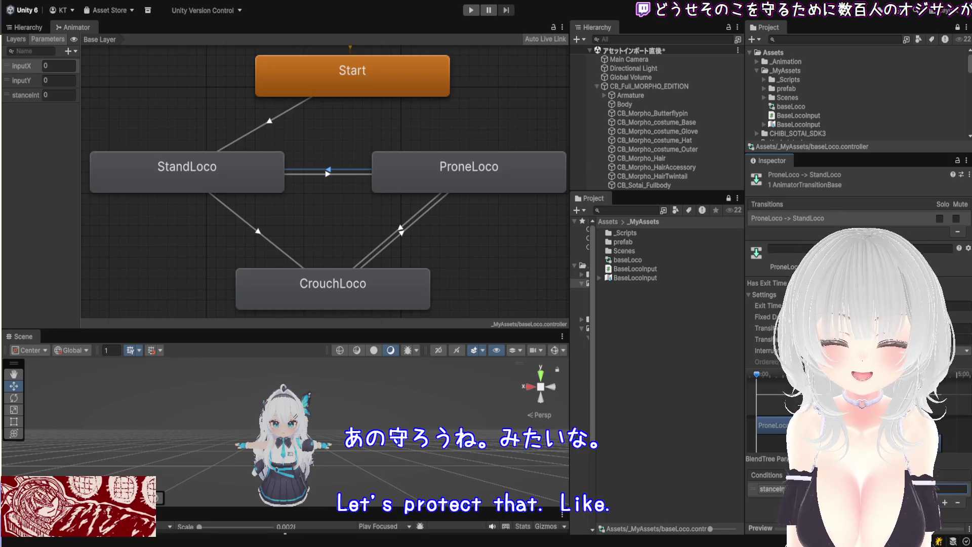
Make a transition from CrouchLoco to StandLoco.
left_click(271, 186)
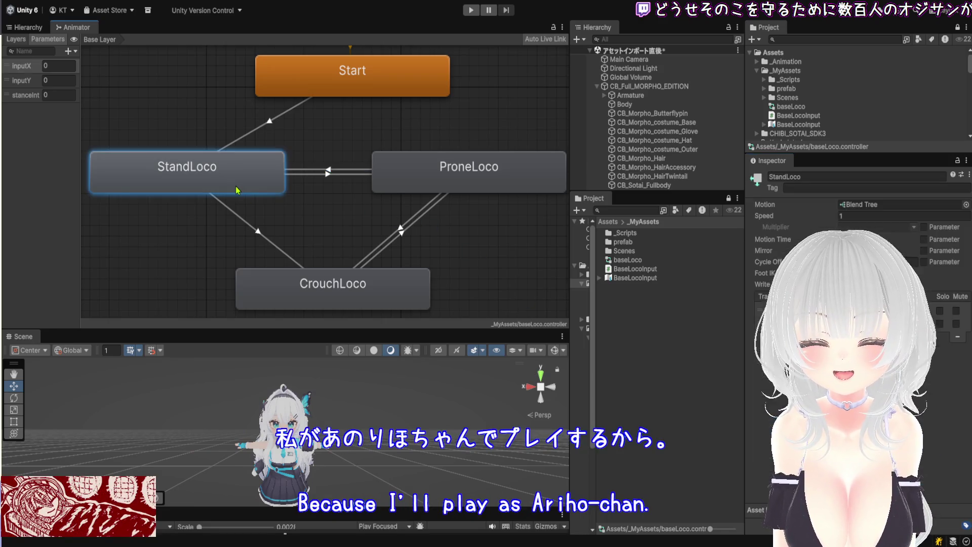
left_click(304, 295)
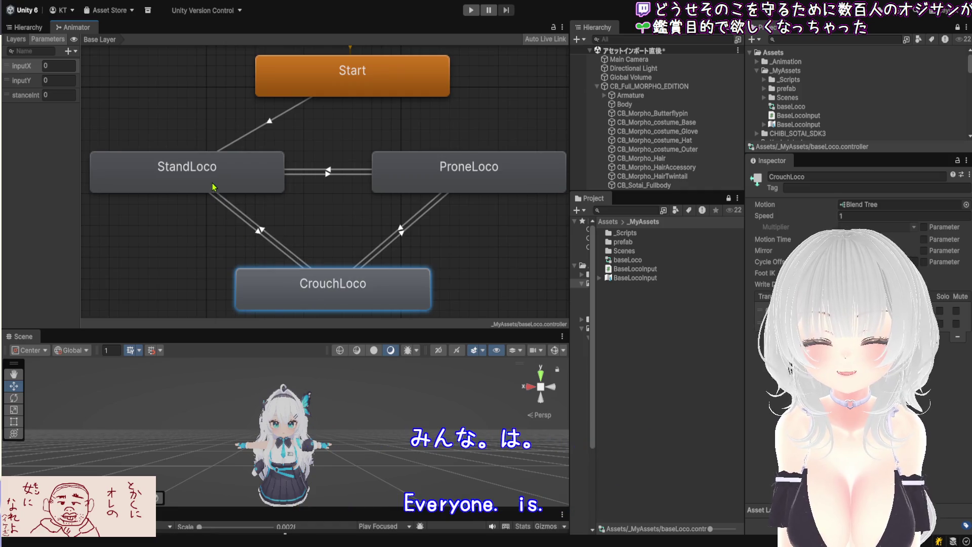
left_click(260, 233)
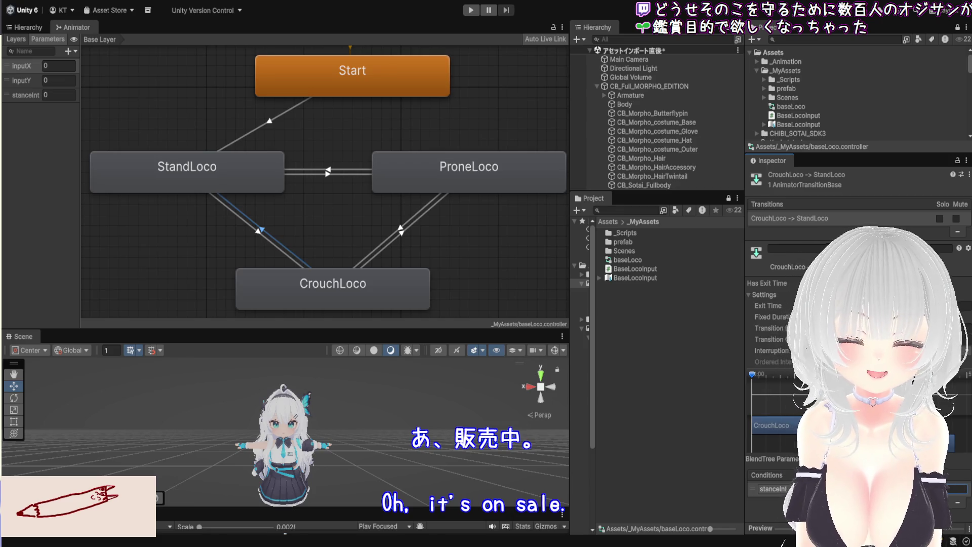
Review every transition among the three loco states, then move Start above StandLoco.
left_click(259, 232)
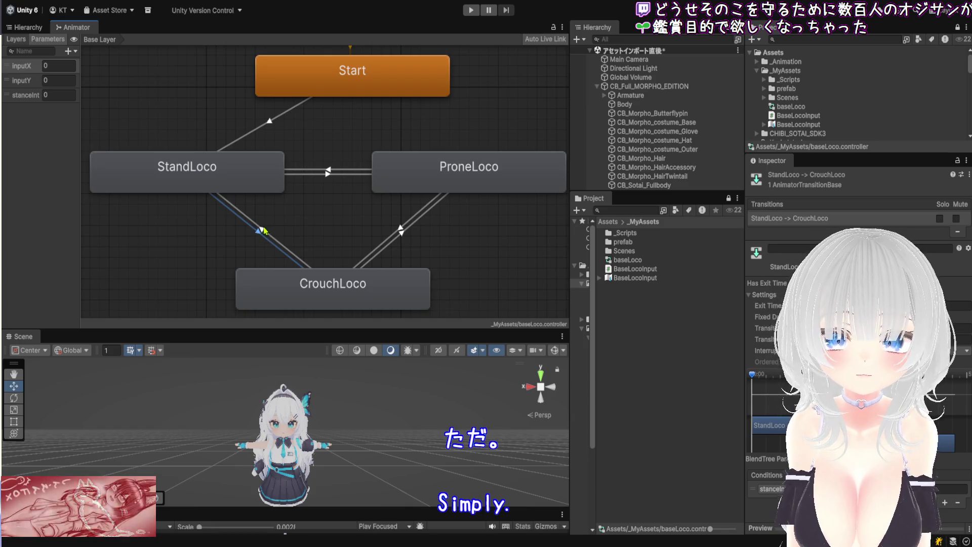
left_click(262, 232)
left_click(400, 234)
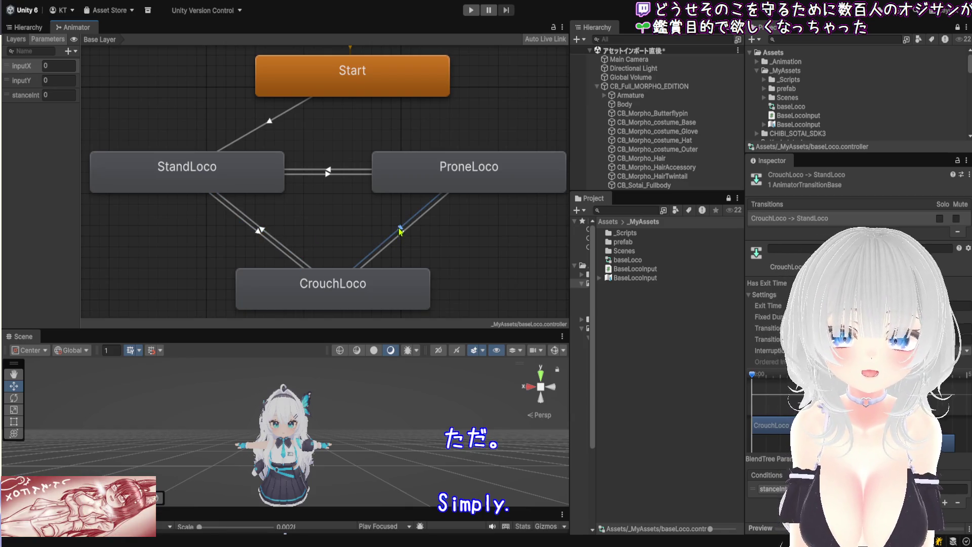
left_click(329, 178)
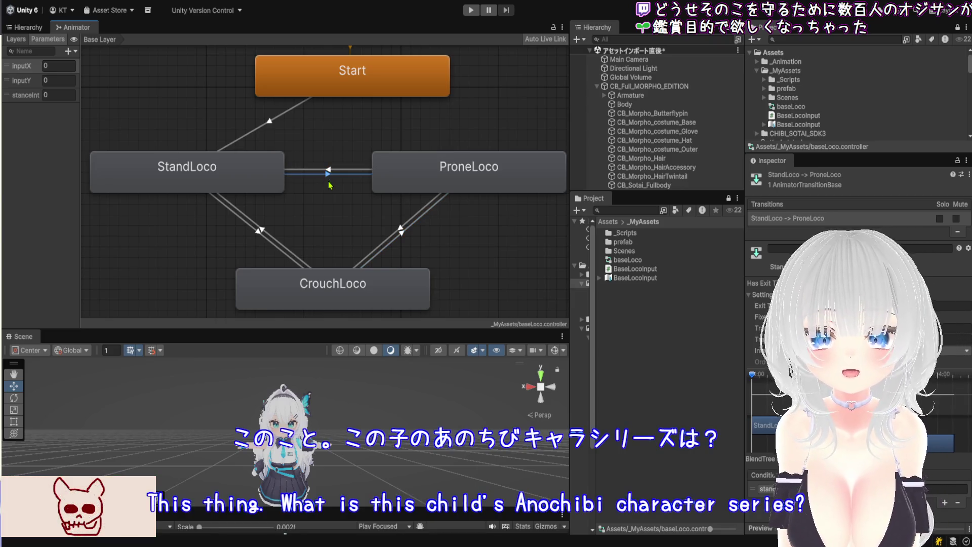
left_click(267, 234)
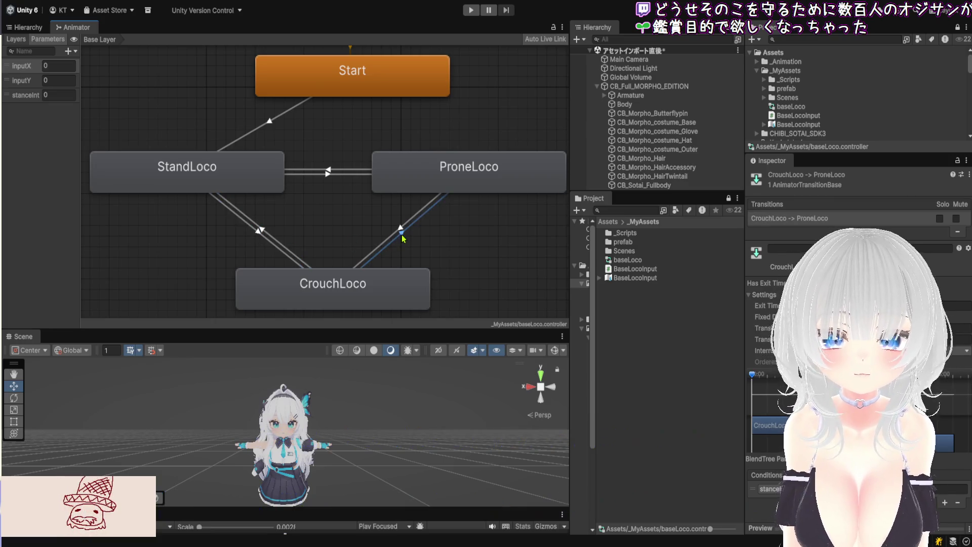
left_click(401, 229)
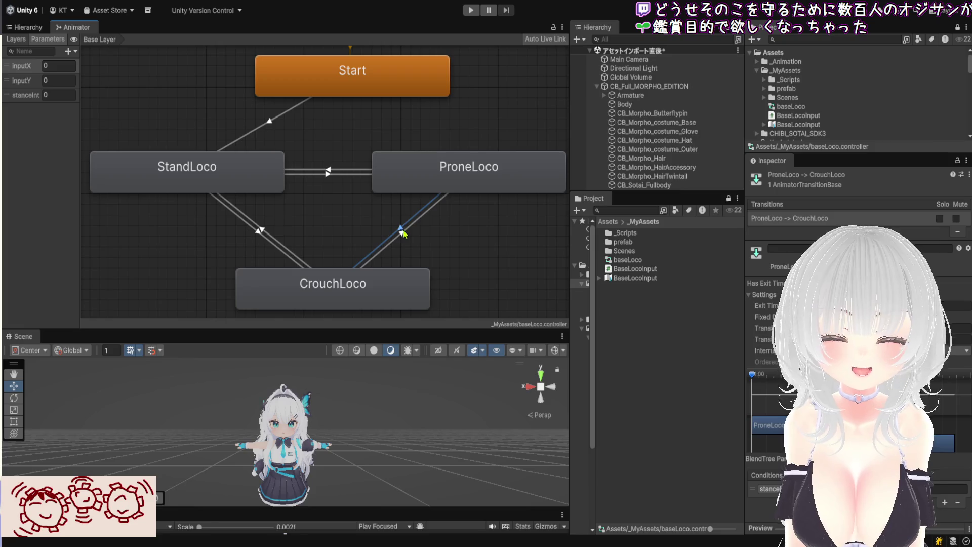
left_click(328, 177)
left_click(329, 172)
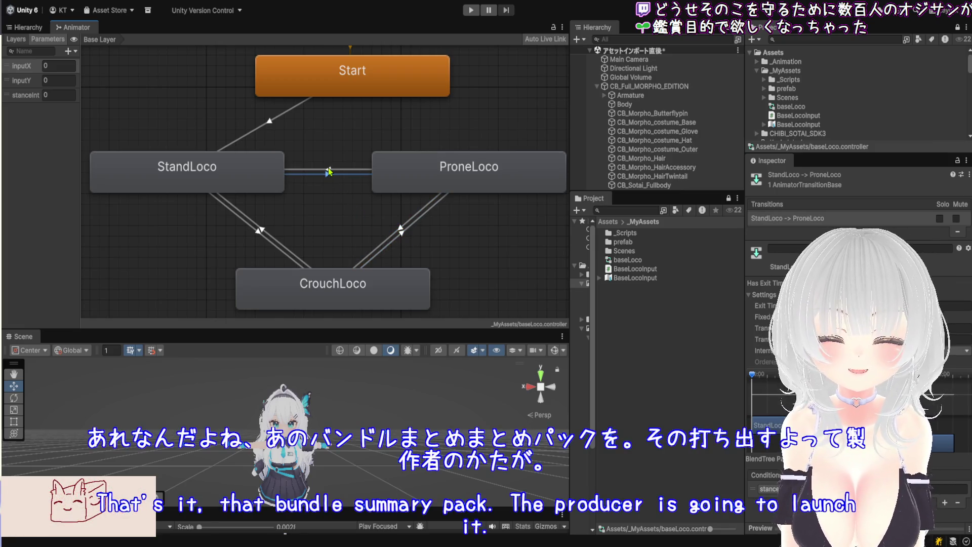
left_click(400, 234)
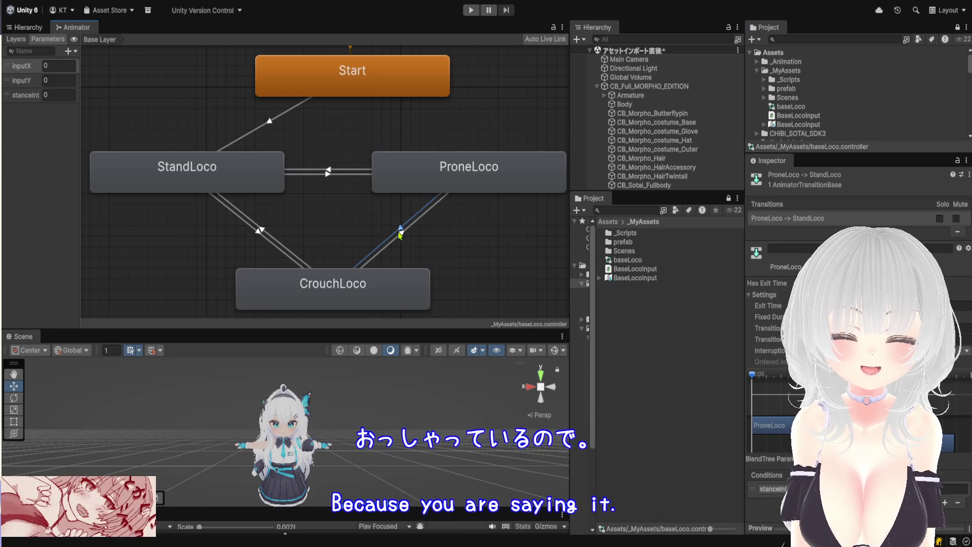
left_click(264, 232)
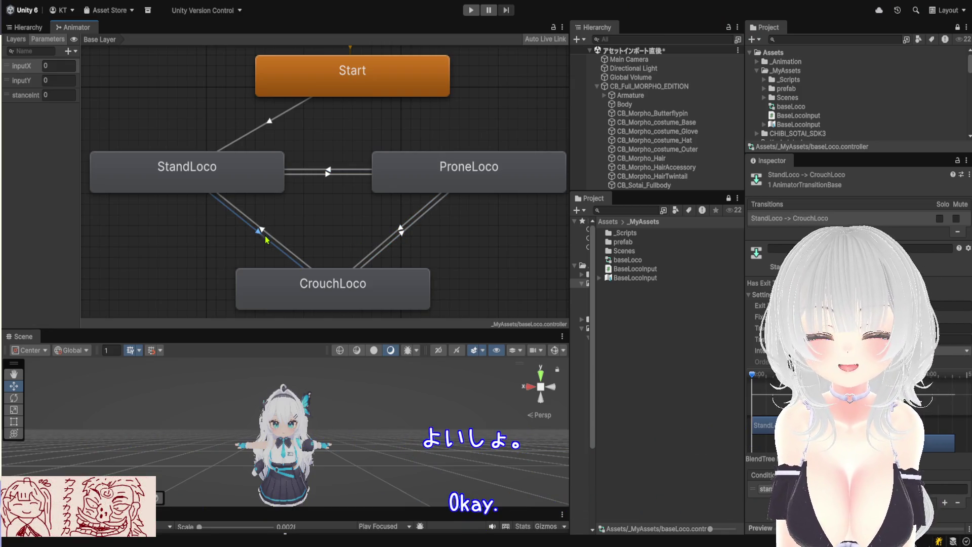
left_click_drag(331, 76, 184, 86)
Frame the graph with Start above StandLoco, then show the Hierarchy with an enlarged Scene view.
key("a")
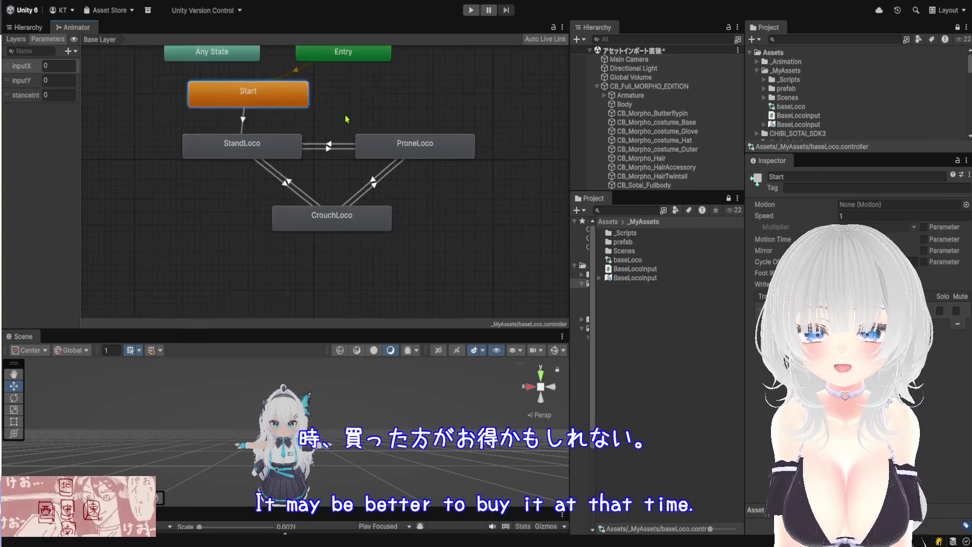
mouse_move(291, 149)
left_mouse_down()
mouse_move(266, 152)
mouse_move(283, 156)
left_mouse_up()
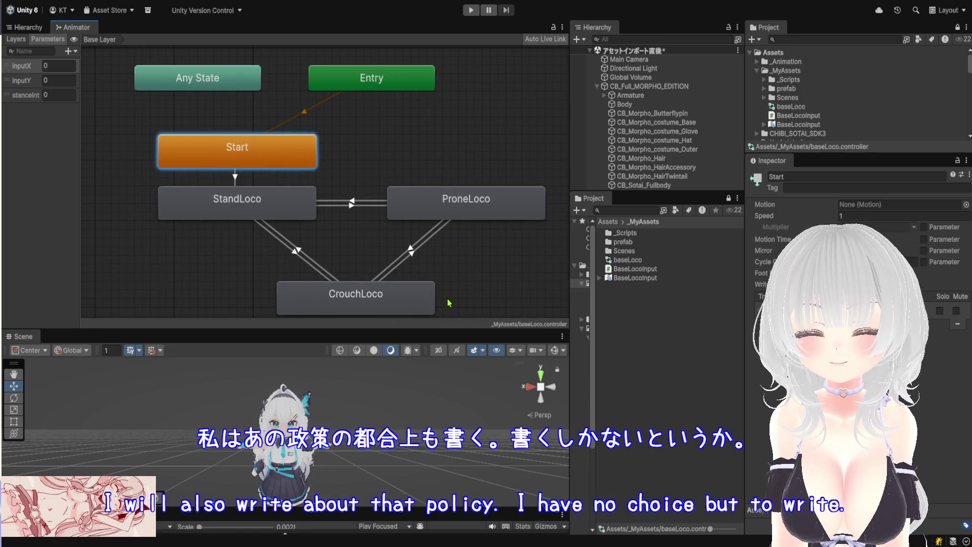
left_click(30, 28)
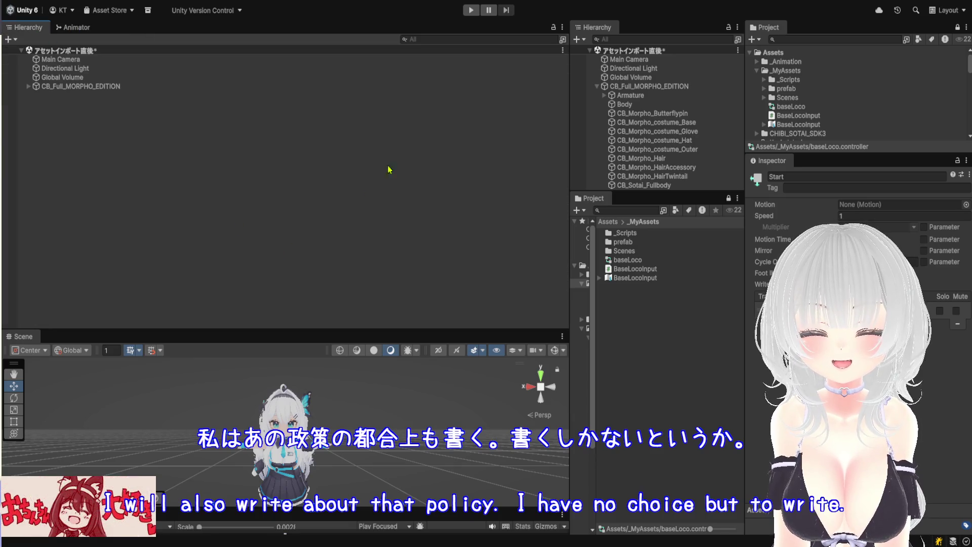
left_click_drag(439, 330, 412, 103)
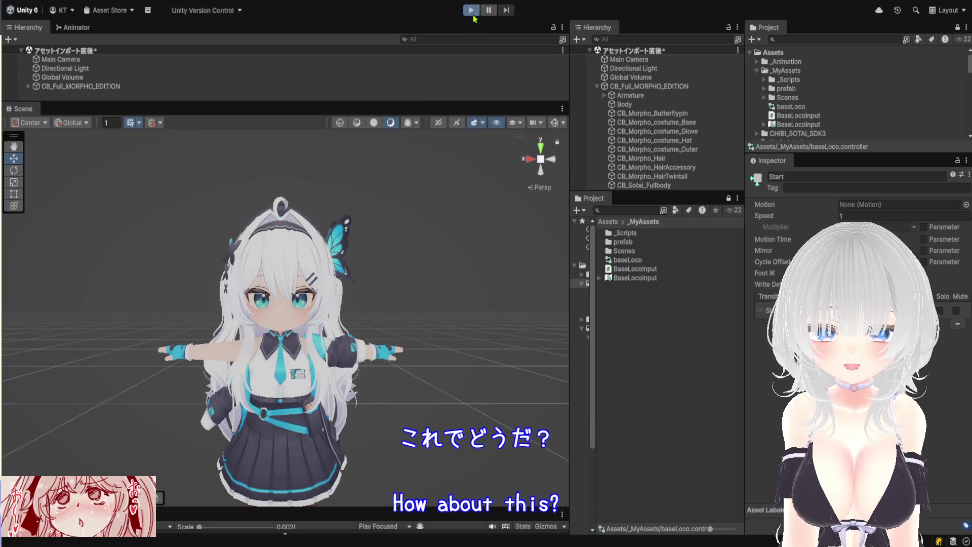
Enter Play mode and bring back the Animator state graph with the Start state deselected.
left_click(473, 14)
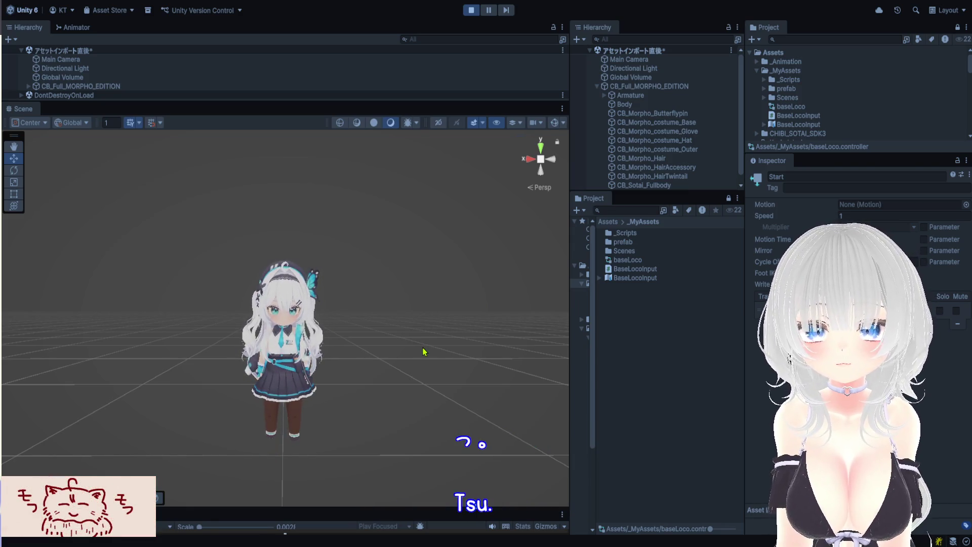
mouse_move(135, 101)
left_mouse_down()
mouse_move(195, 326)
mouse_move(195, 310)
left_mouse_up()
left_click(74, 28)
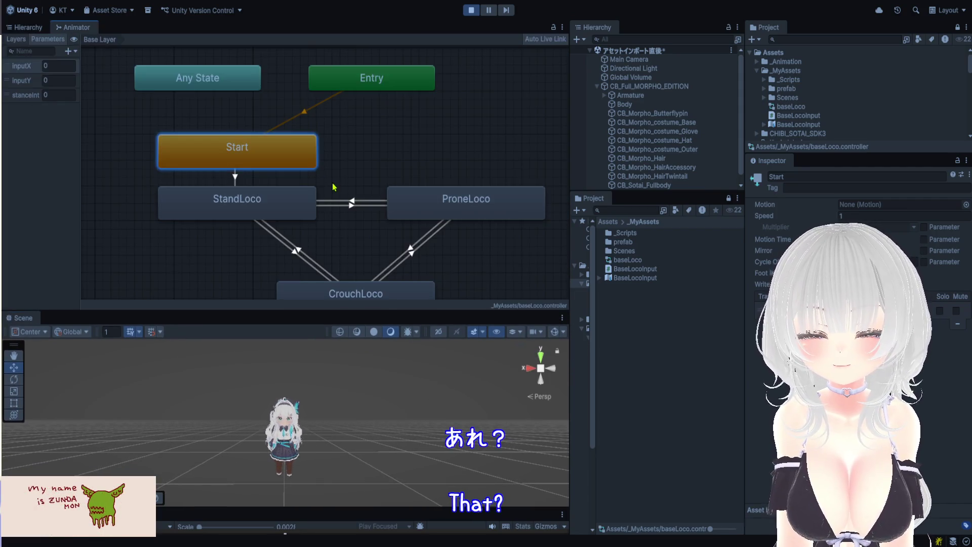
left_click(334, 409)
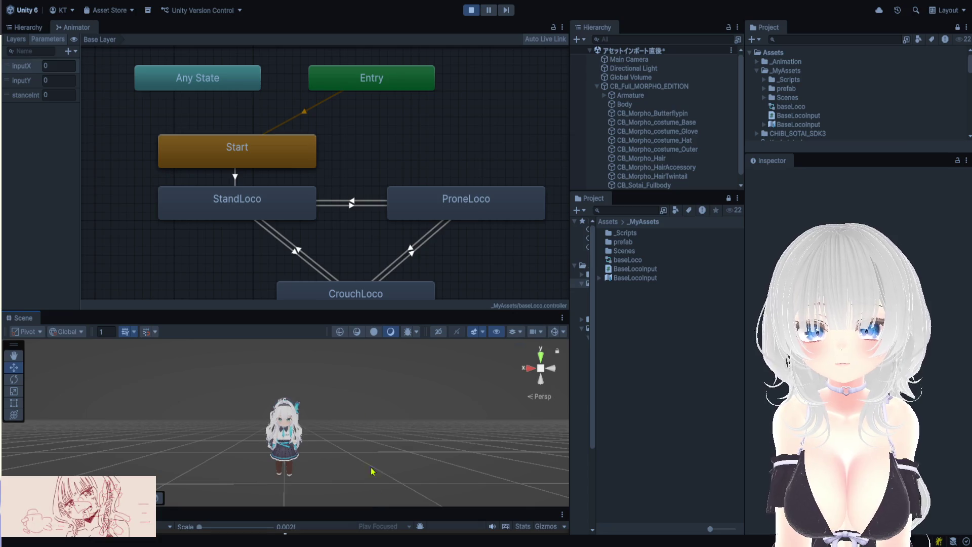
Resize the Game and Scene views below the graph so all three show, then select the avatar.
left_click_drag(383, 502, 387, 347)
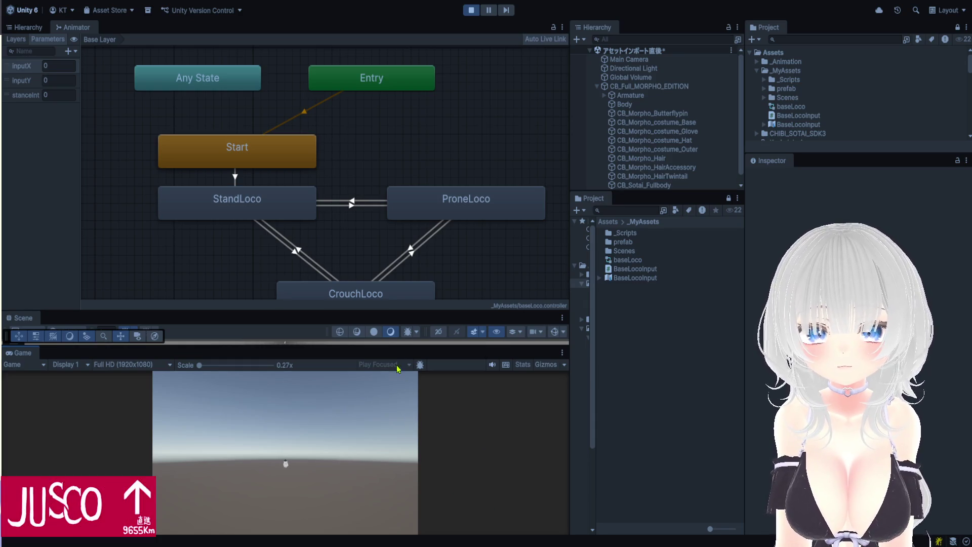
left_click_drag(400, 349, 402, 408)
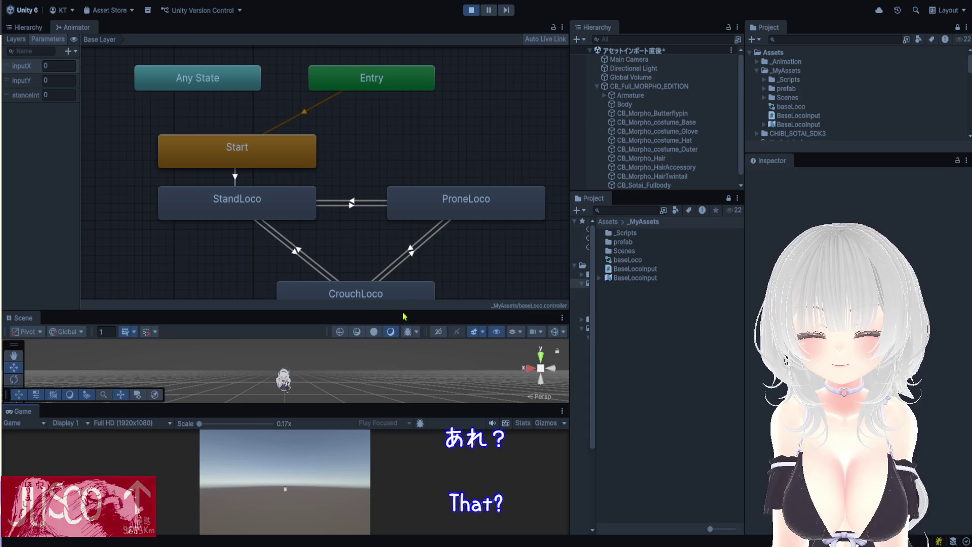
left_click_drag(405, 312, 412, 170)
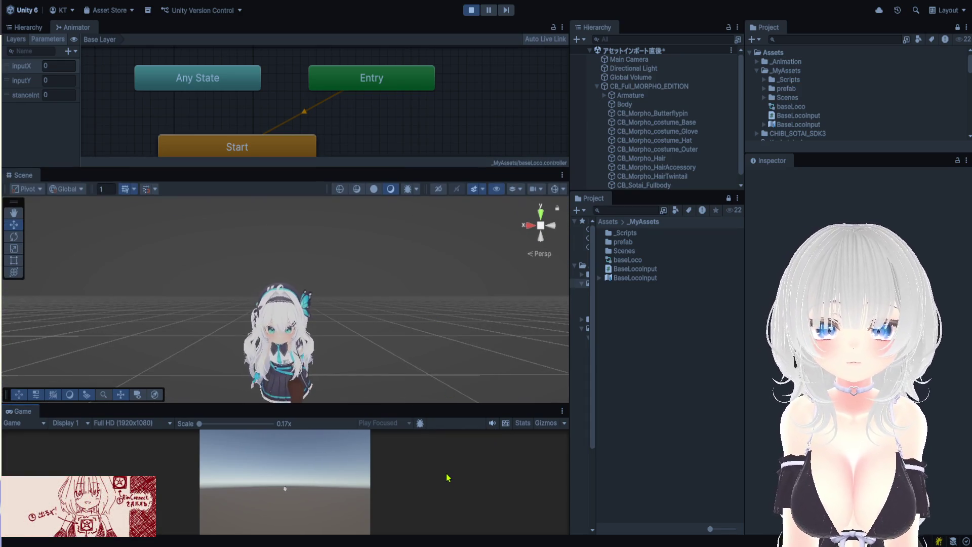
left_click(654, 87)
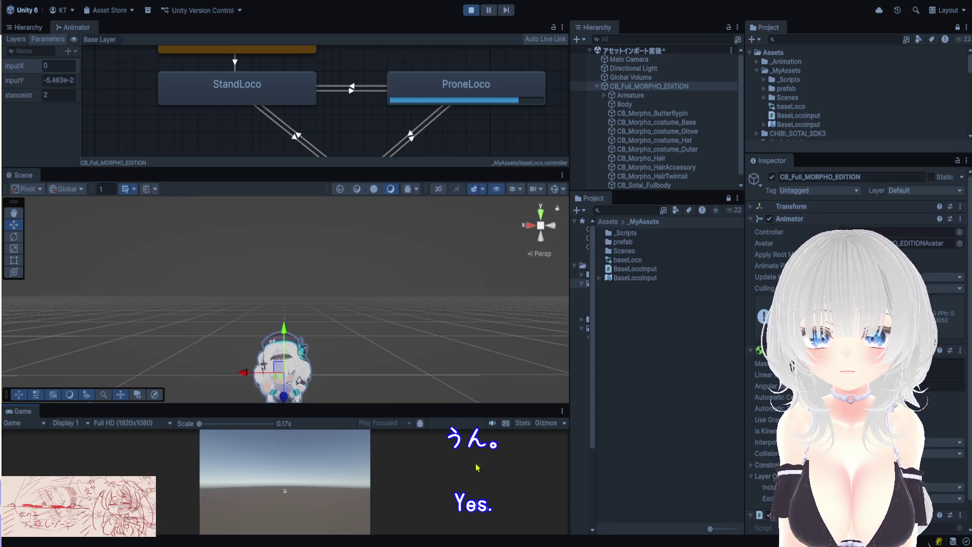
Frame the avatar in the Scene view and crawl it prone forward, backward and right.
mouse_move(401, 340)
left_mouse_down()
mouse_move(373, 246)
mouse_move(379, 252)
left_mouse_up()
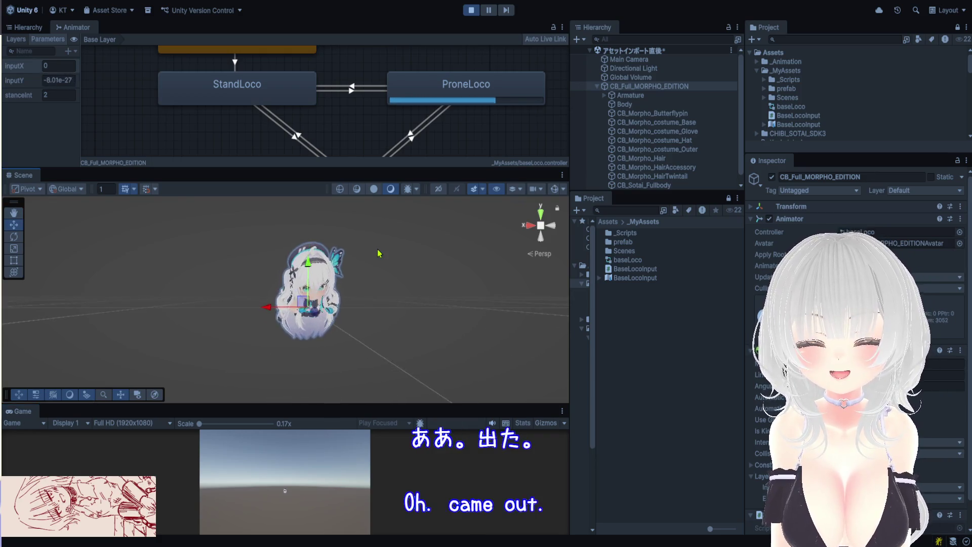
key("space")
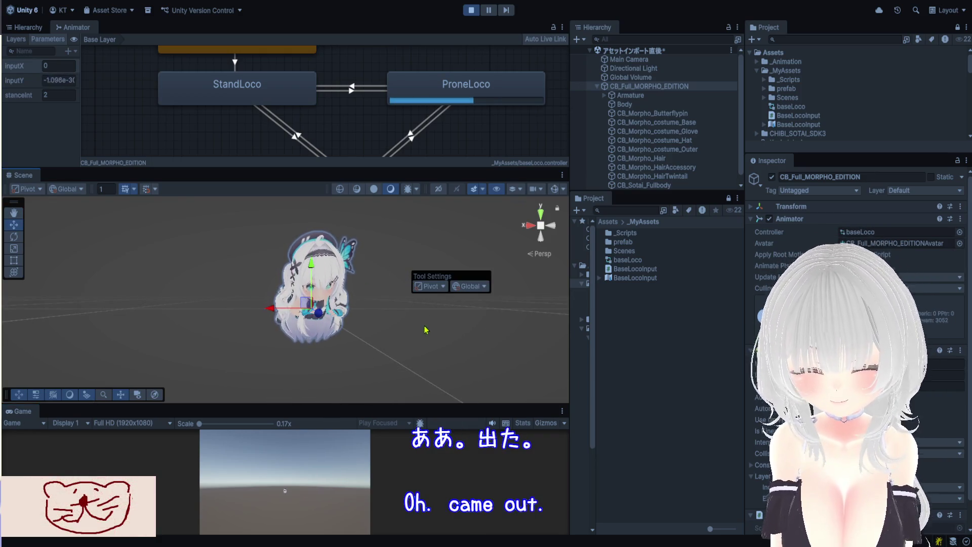
key("w")
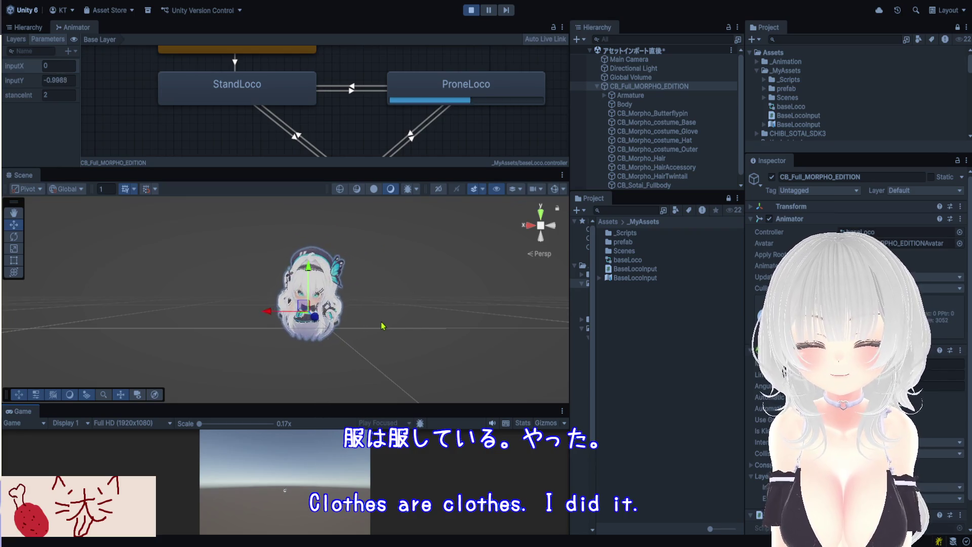
key("w")
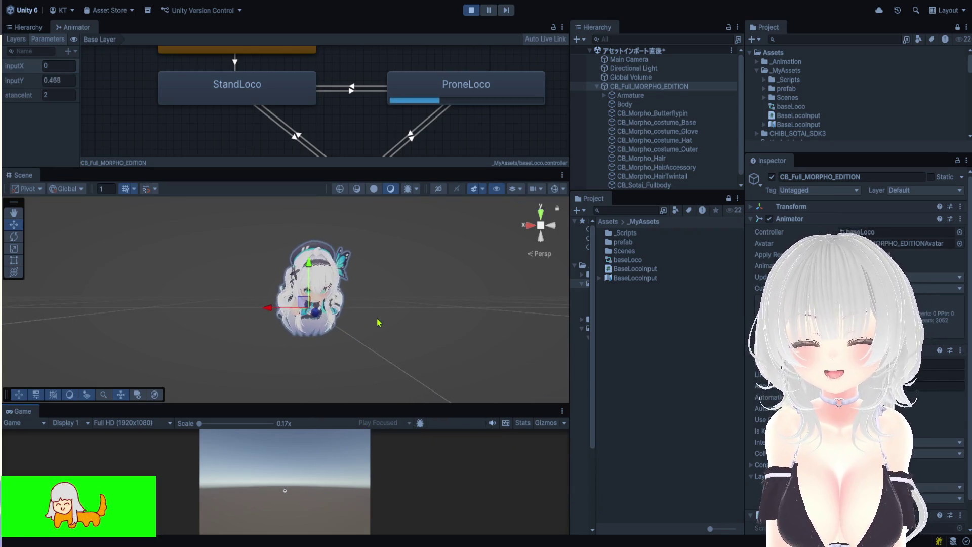
key("s")
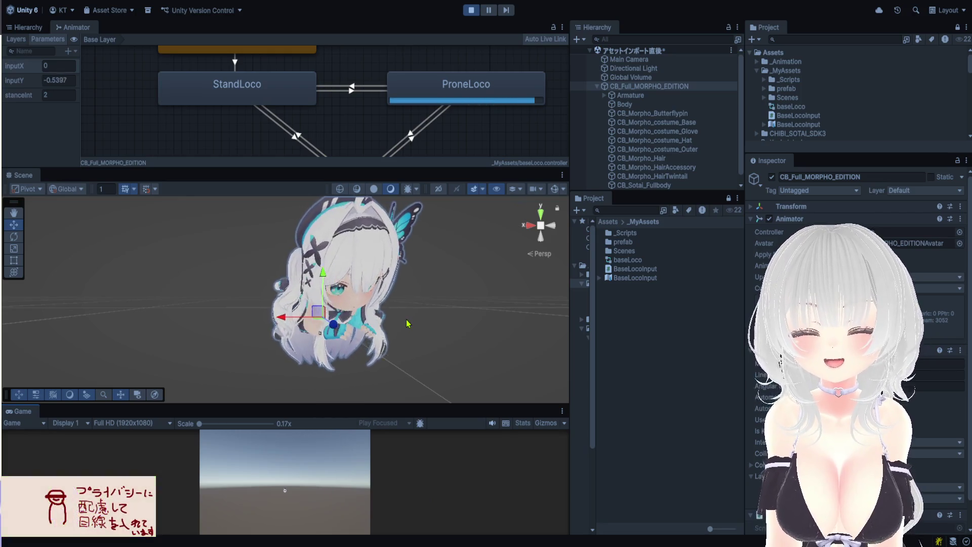
key("d")
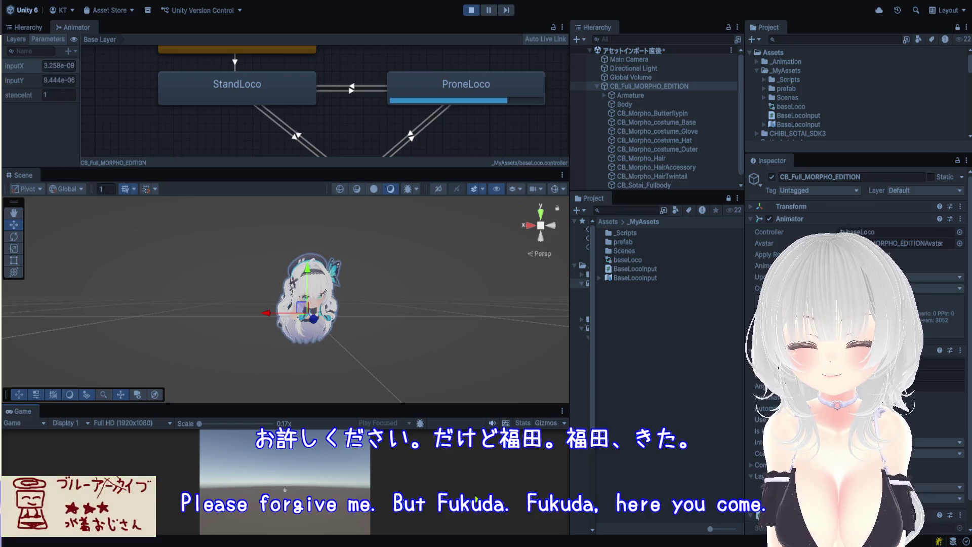
Switch the avatar to crouch stance and move it backward, left and along the diagonals.
key("c")
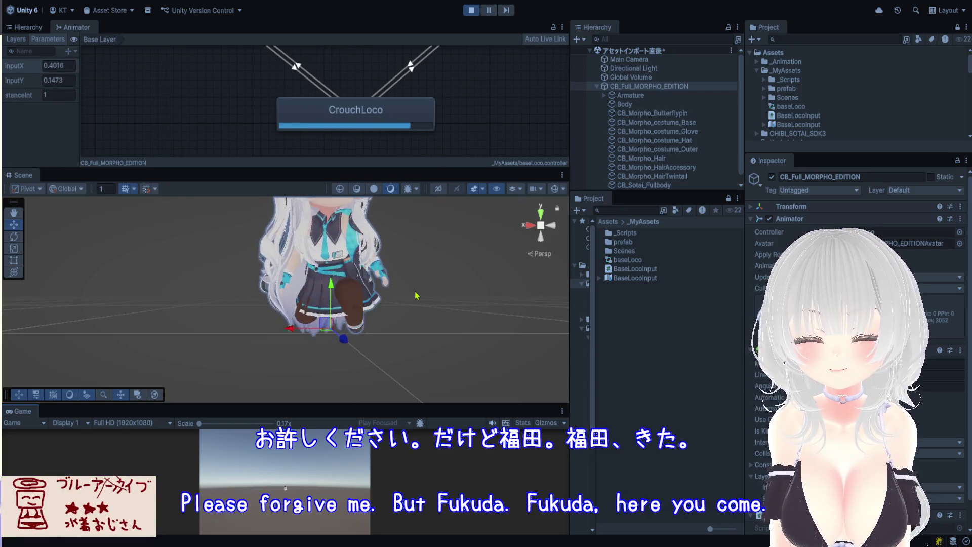
key("s")
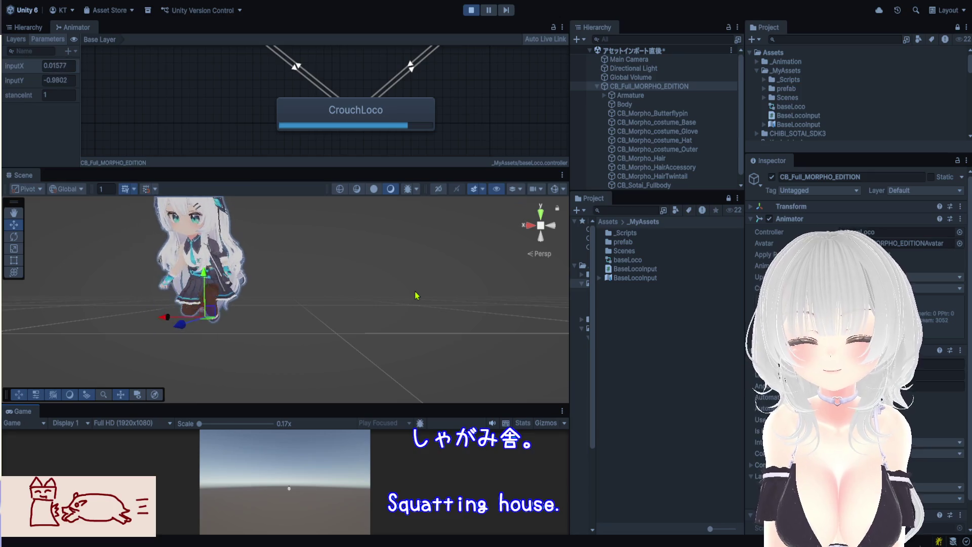
key("a")
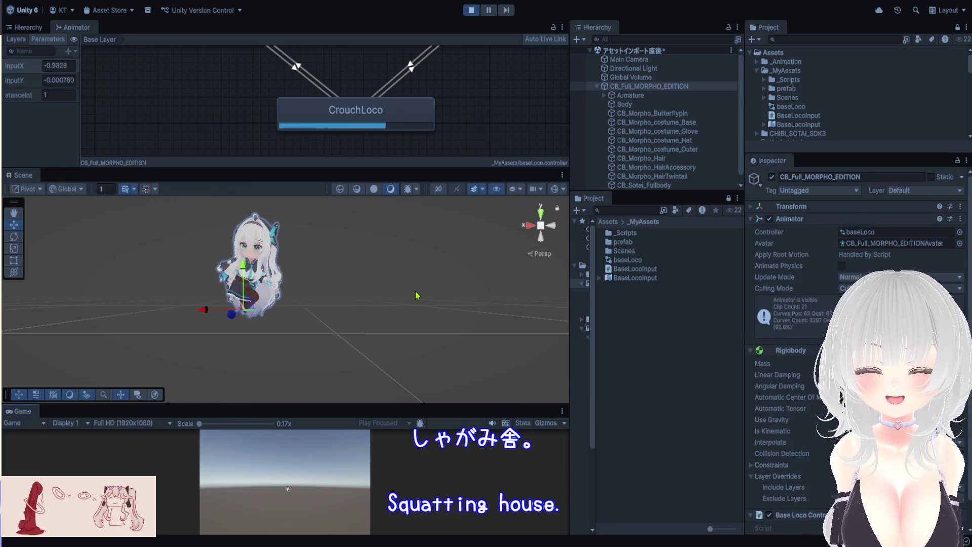
key("d")
key("s")
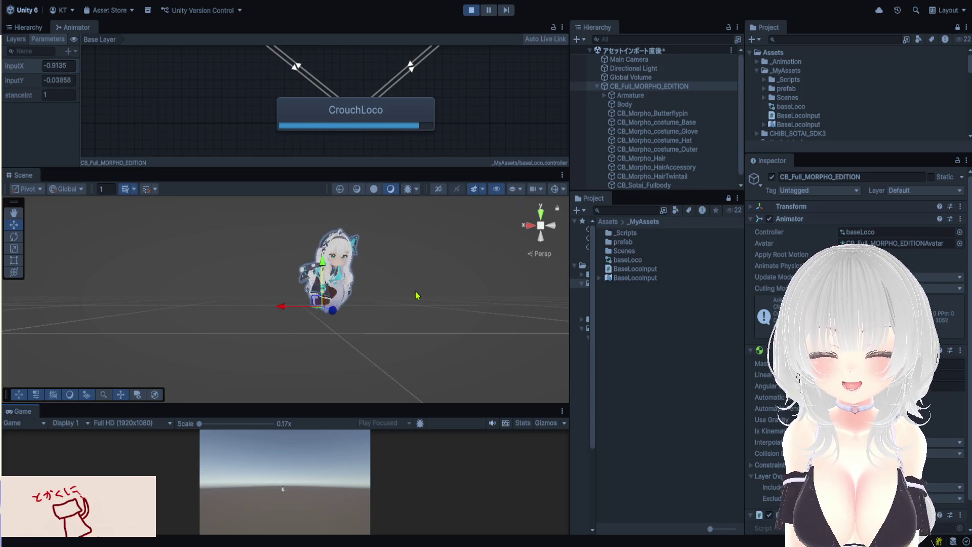
key("d")
key("w")
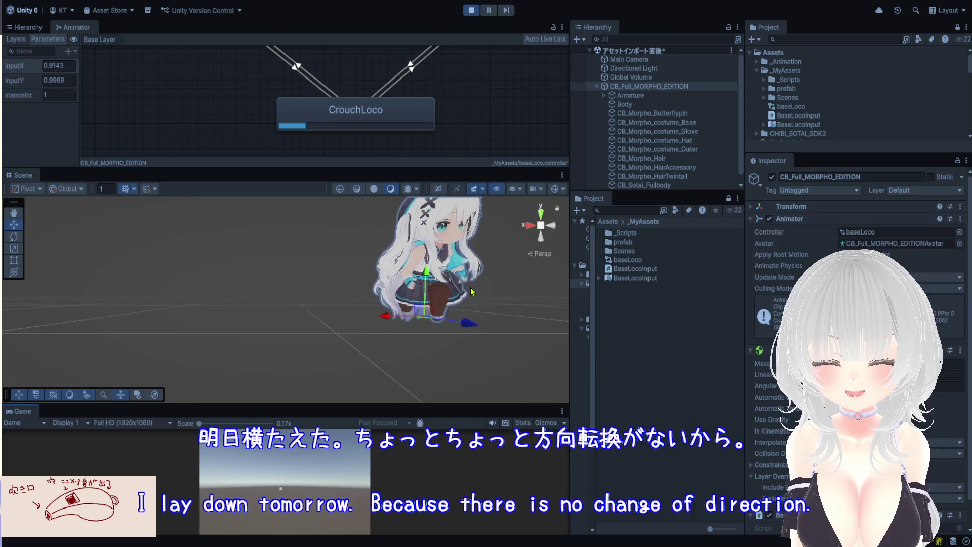
key("s")
key("a")
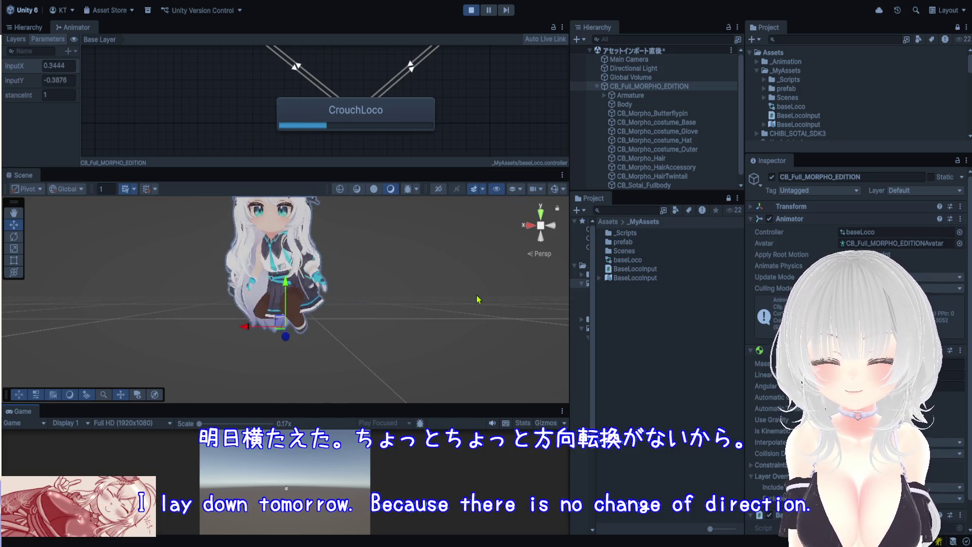
Walk the crouched avatar right, left, forward and backward, then return it to prone stance.
key("d")
key("a")
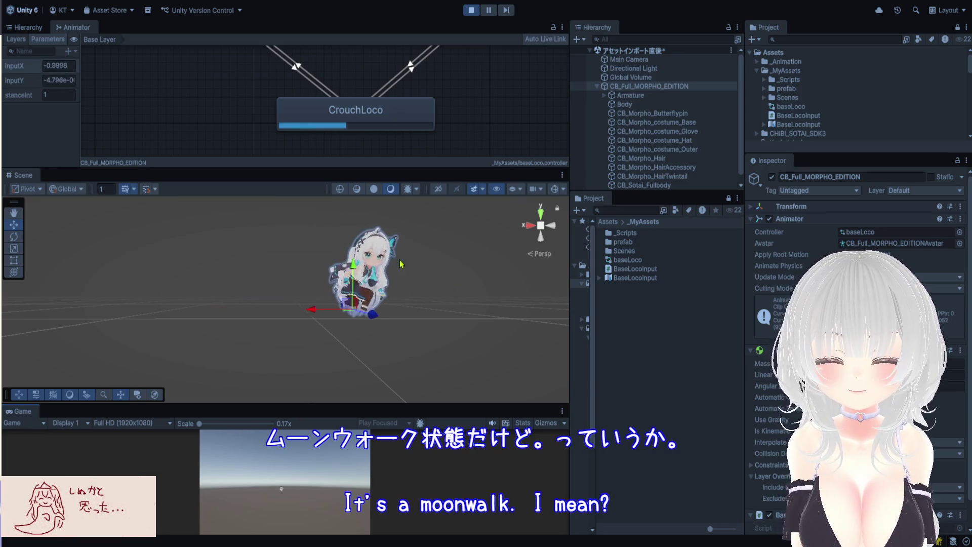
key("w")
key("s")
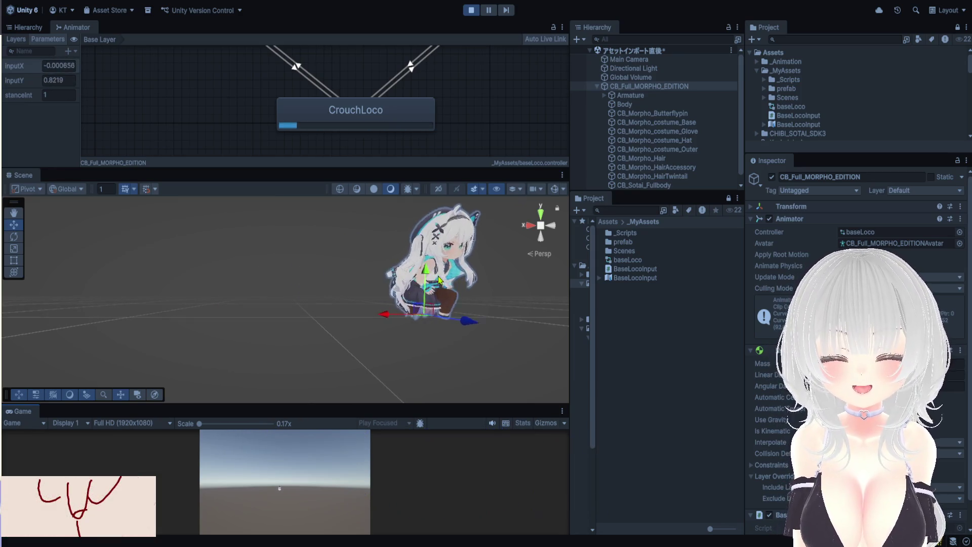
key("d")
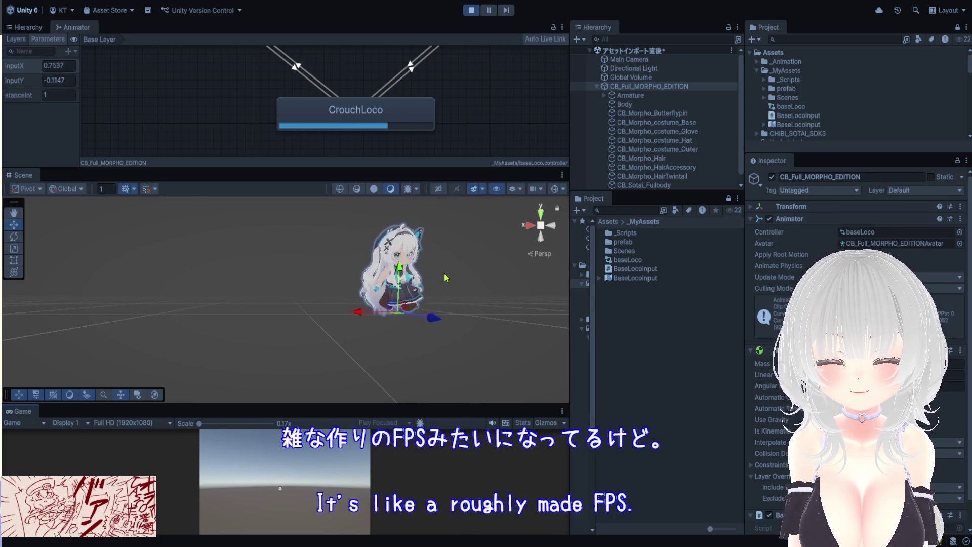
key("a")
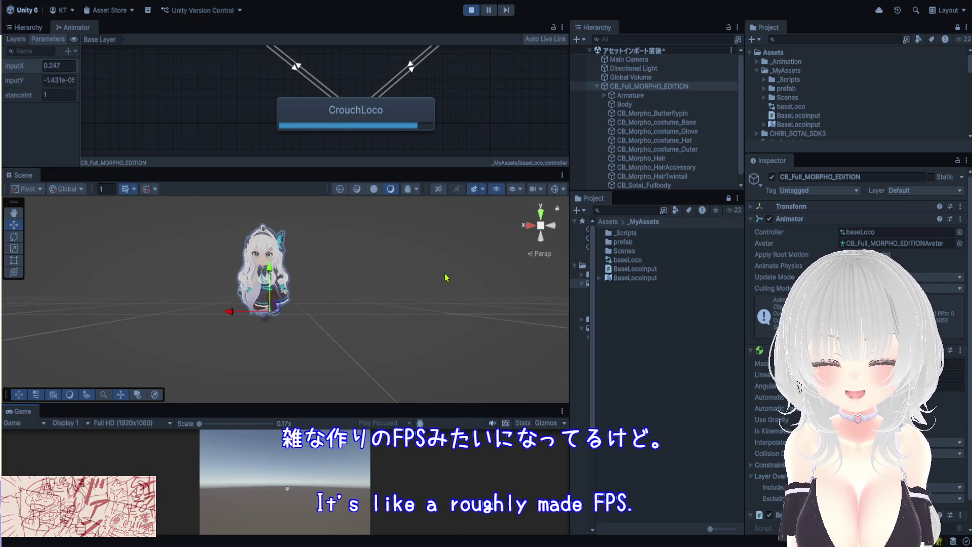
key("d")
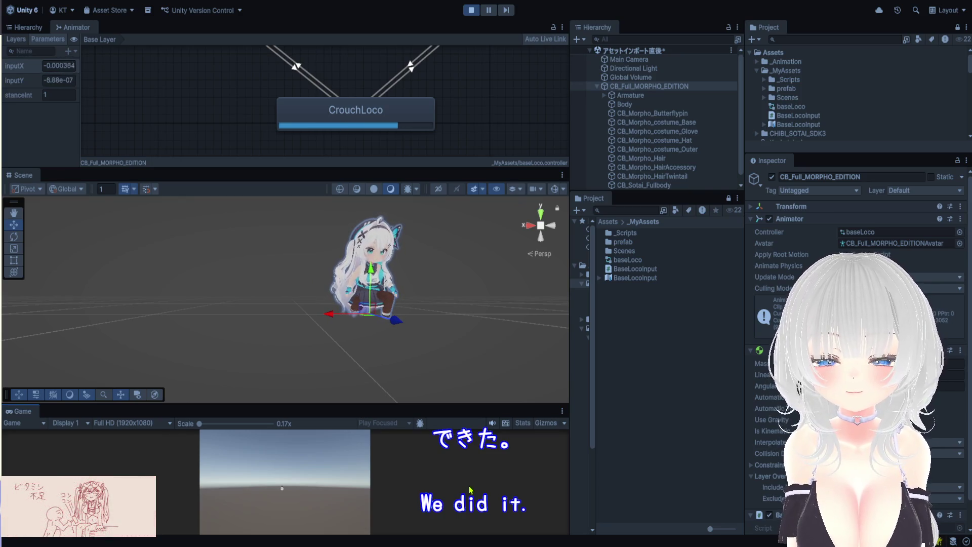
key("c")
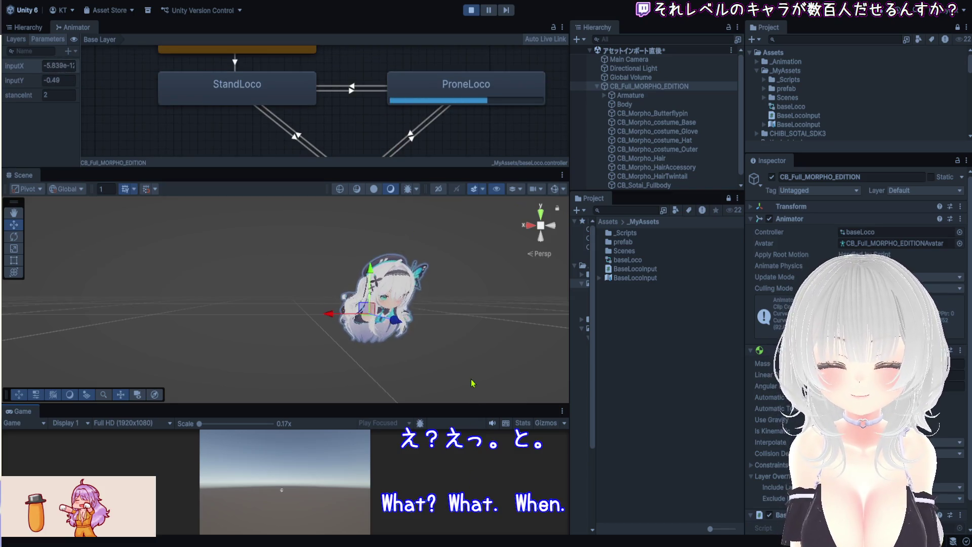
Crawl the prone avatar forward-left, then forward, backward and diagonally, reframing the Scene view.
key("a")
key("w")
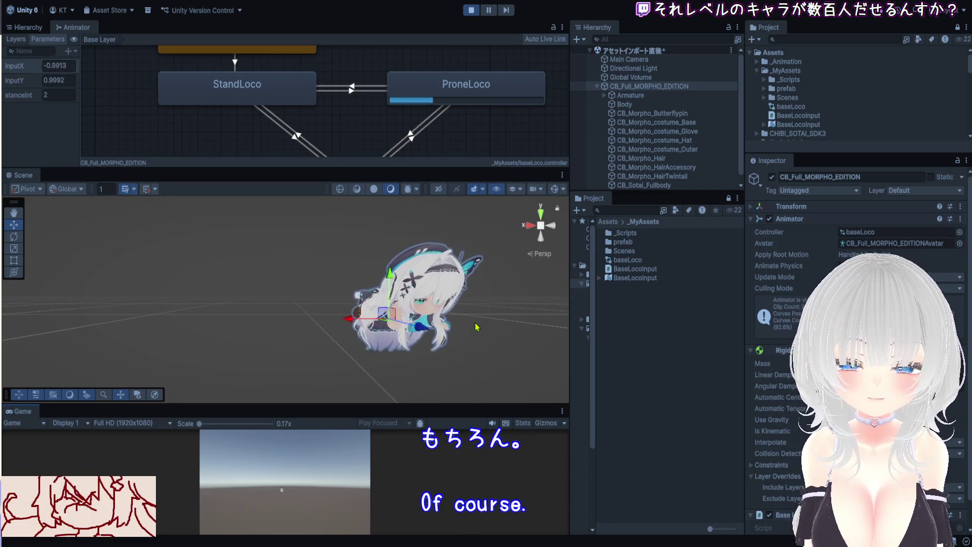
left_click_drag(487, 337, 449, 331)
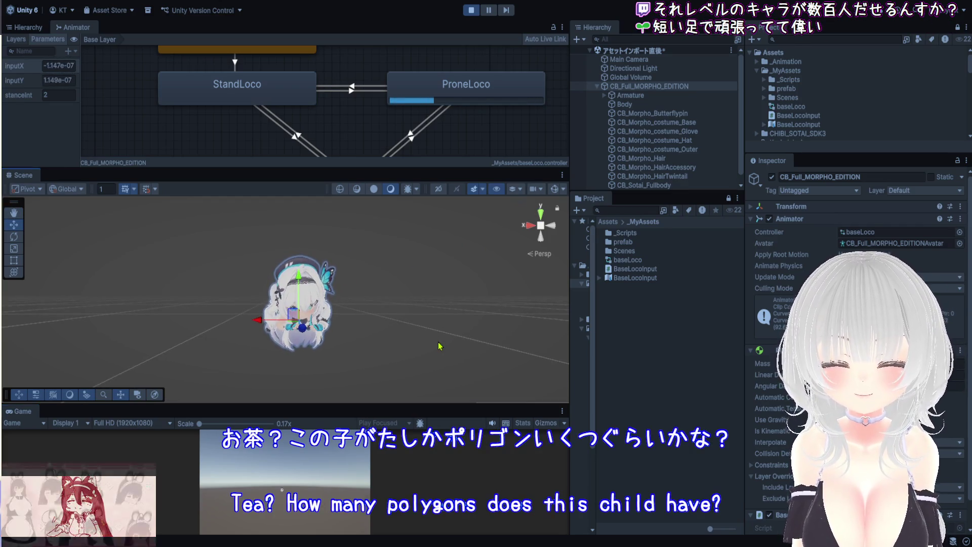
key("w")
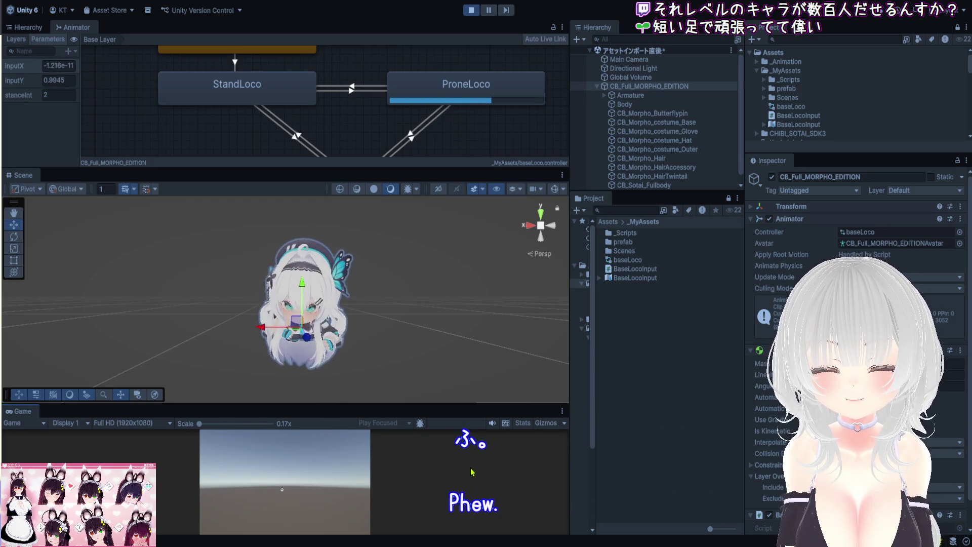
key("s")
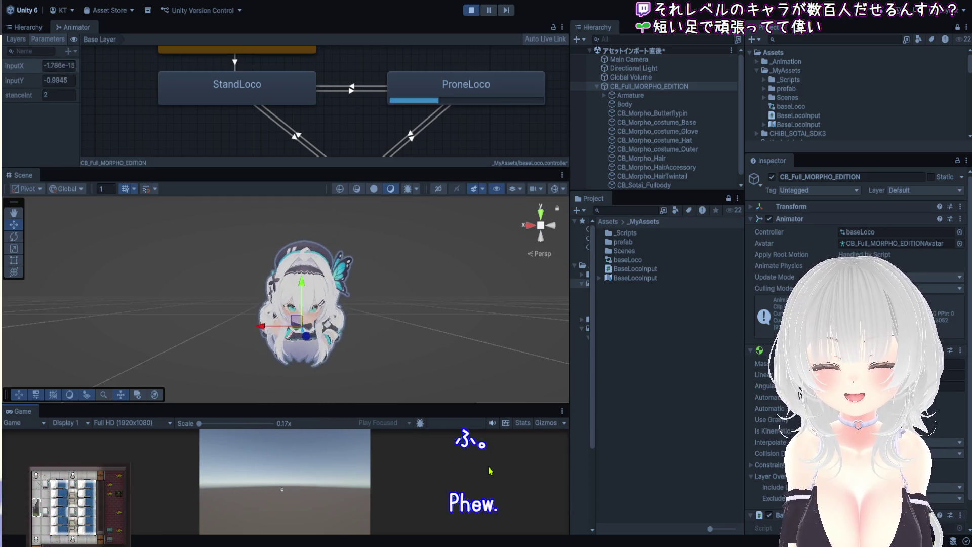
key("a")
key("w")
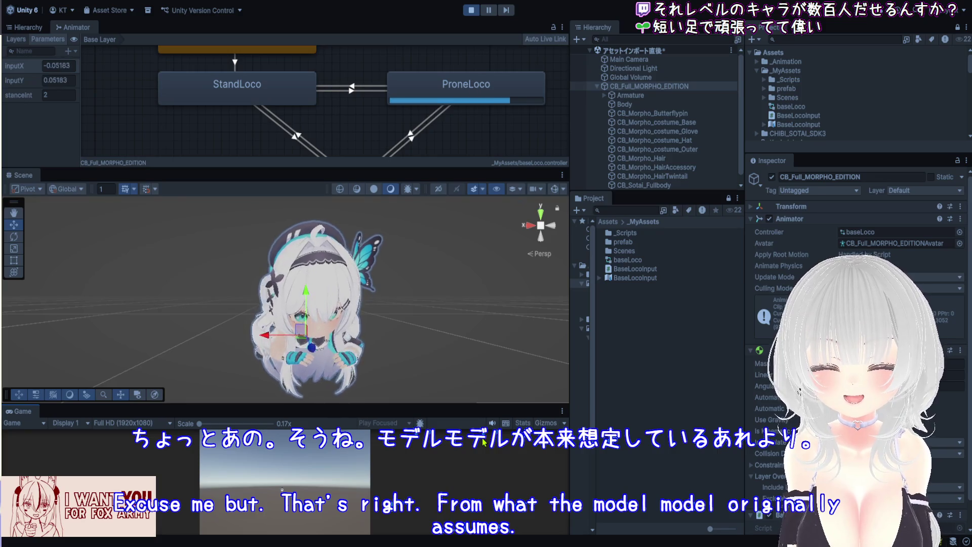
Crouch and move right and left, return to prone and crawl backward, then exit Play mode.
key("c")
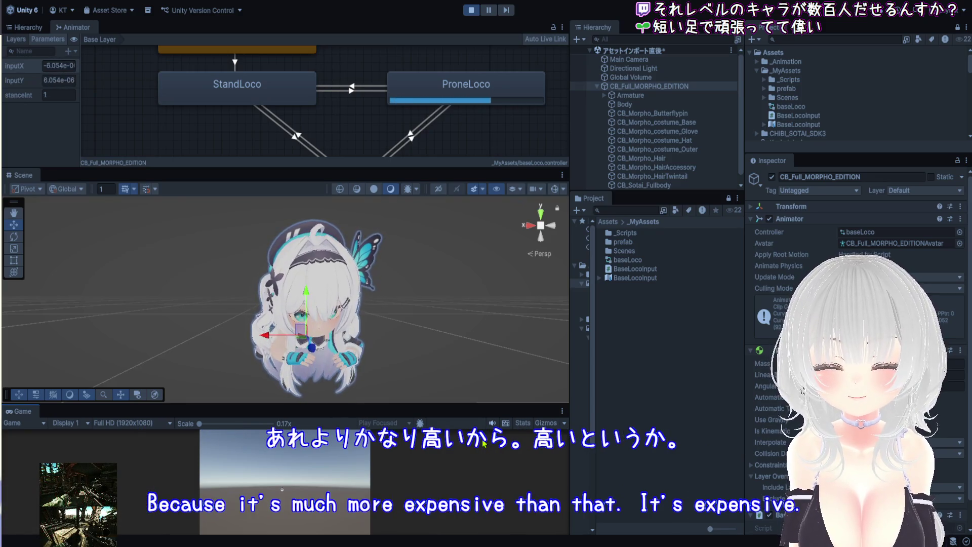
key("d")
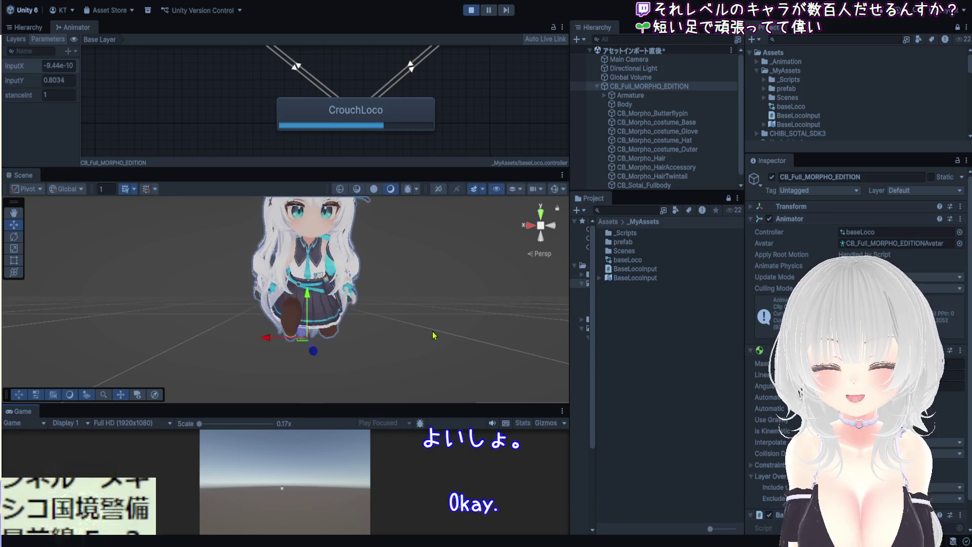
key("a")
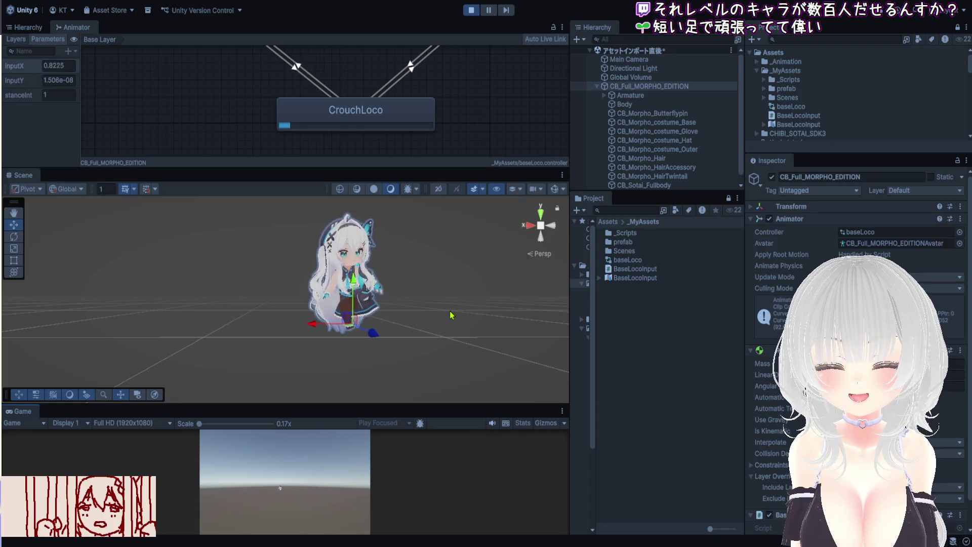
key("a")
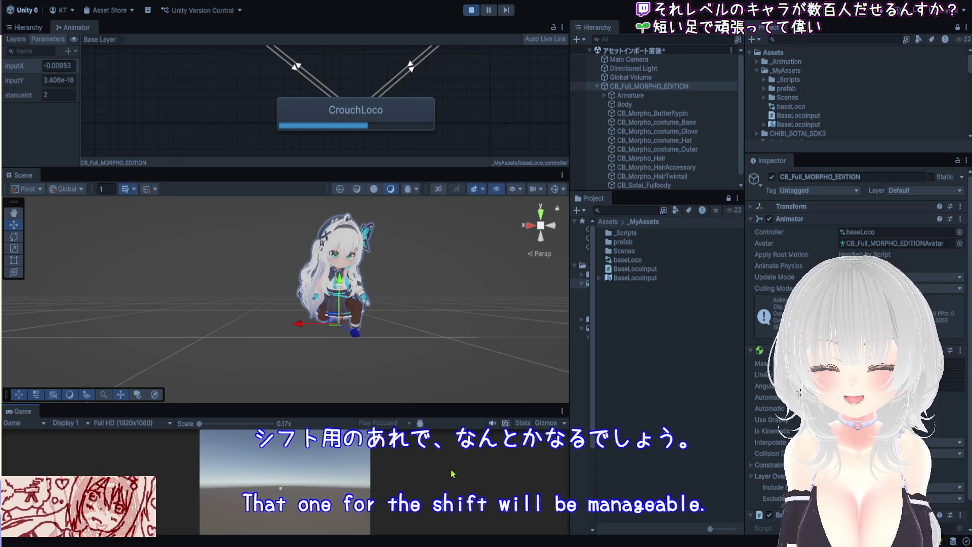
key("c")
key("s")
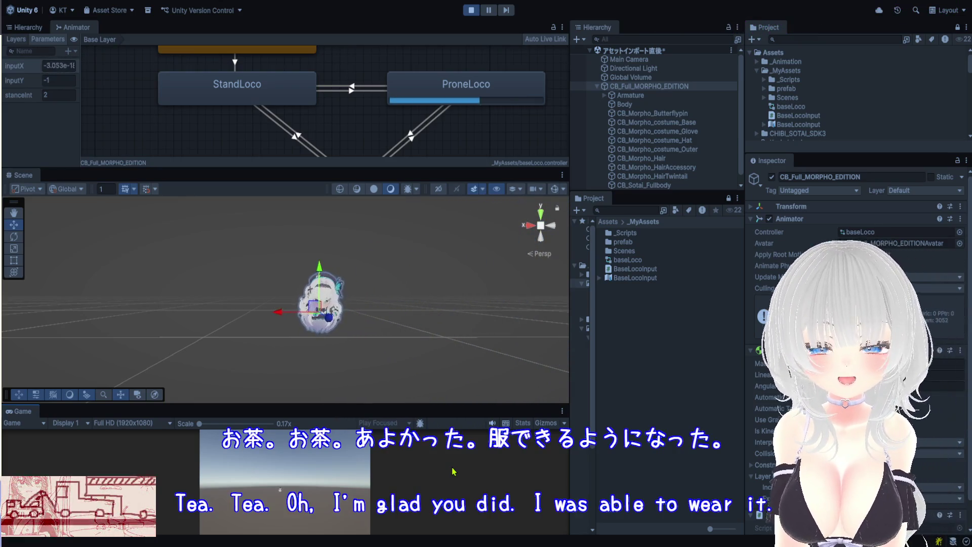
left_click(472, 11)
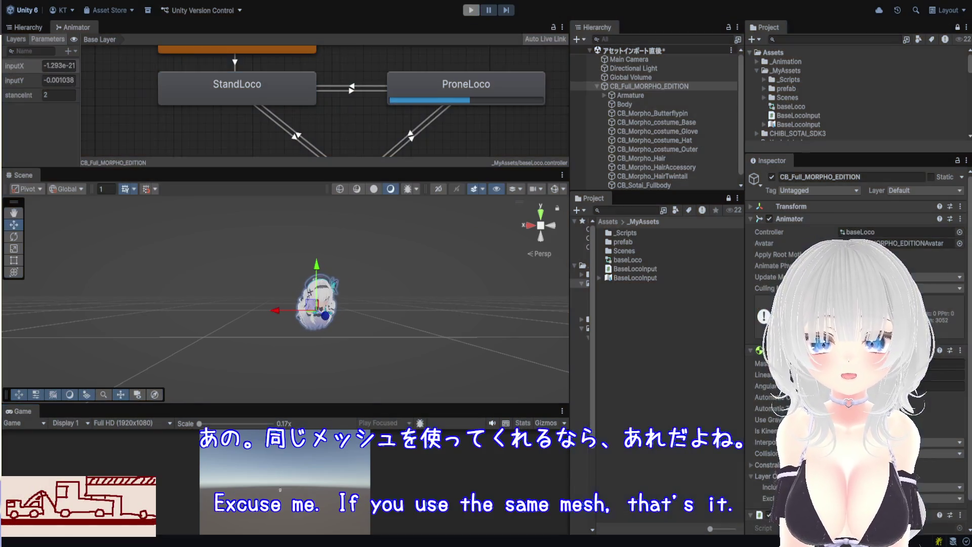
Zoom the Scene view and enlarge the Animator until Start, StandLoco, ProneLoco and CrouchLoco all show.
scroll(352, 290, "up", 5)
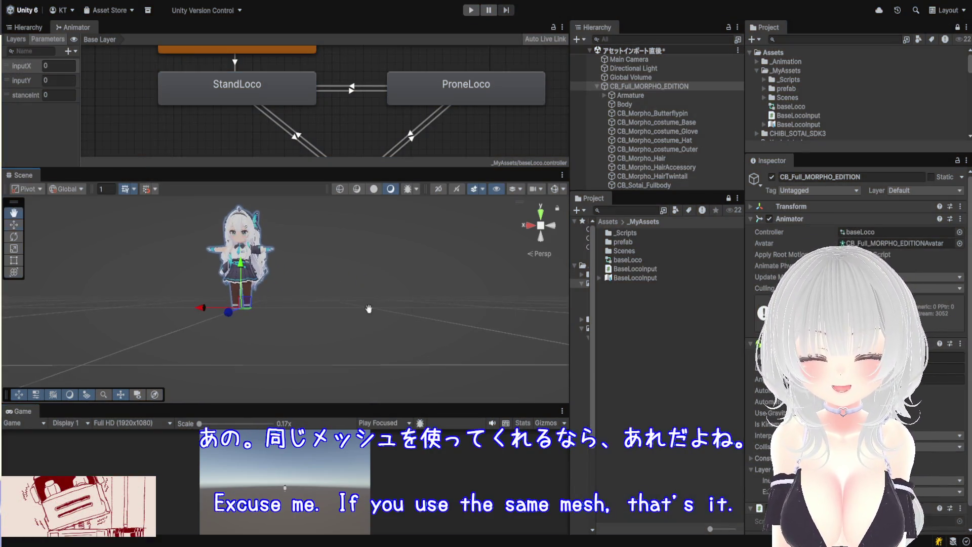
scroll(438, 237, "up", 5)
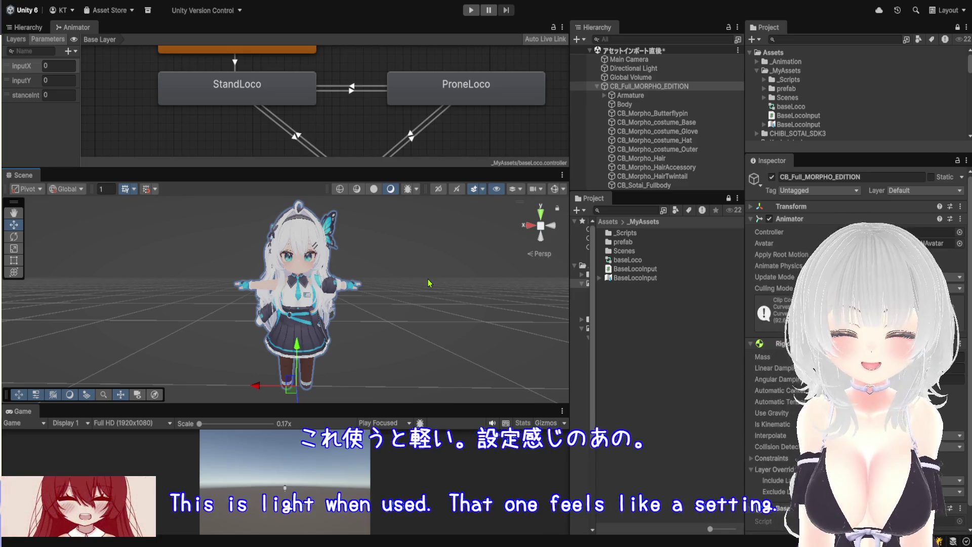
scroll(423, 264, "up", 3)
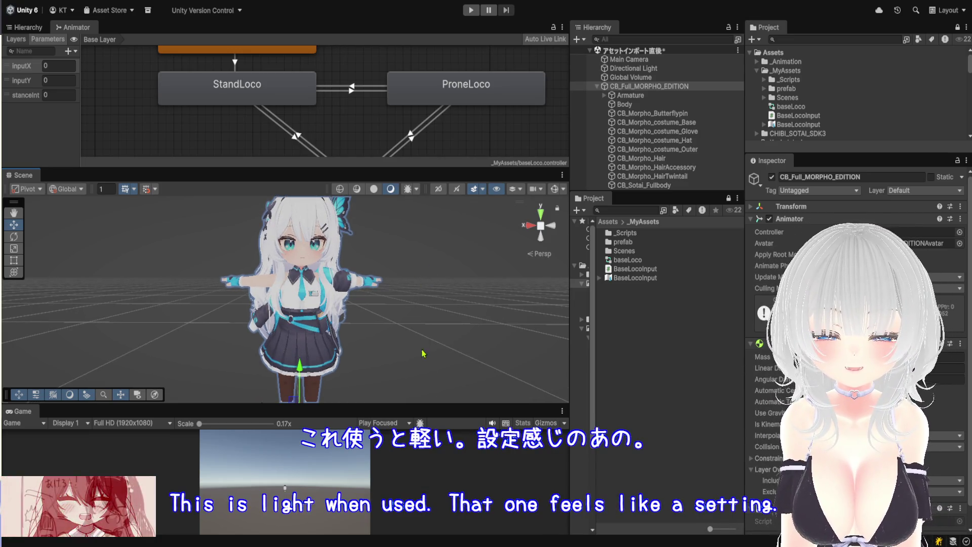
left_click_drag(440, 404, 440, 476)
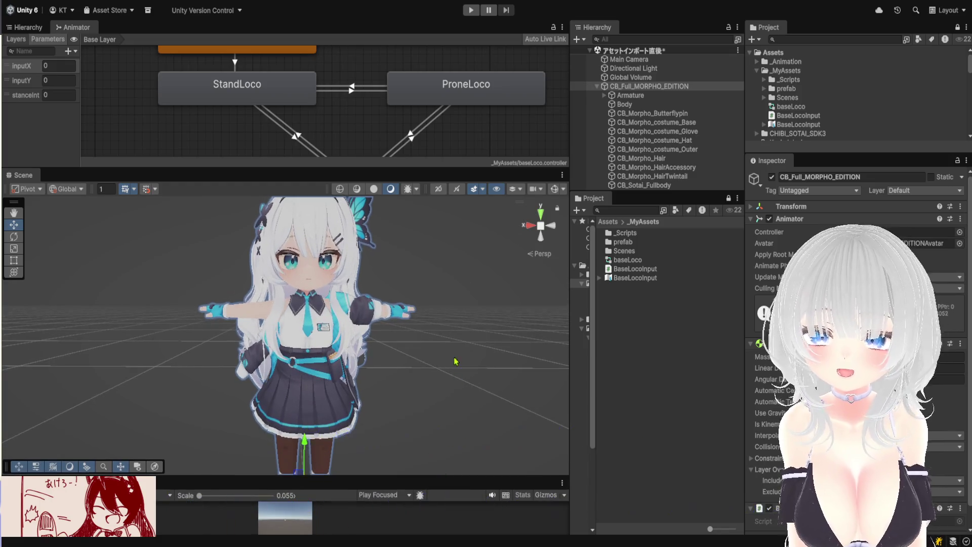
key("q")
left_click_drag(438, 350, 396, 363)
key("w")
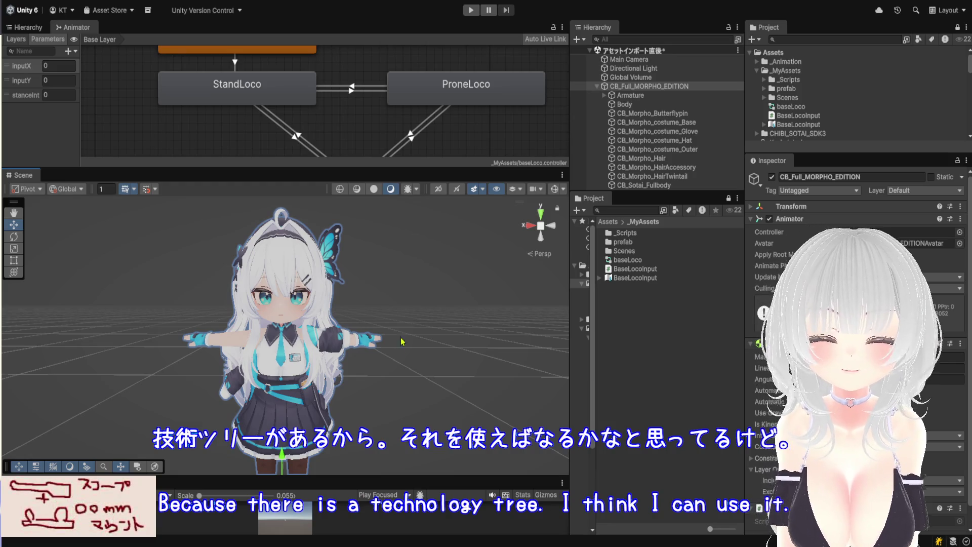
left_click_drag(572, 327, 532, 328)
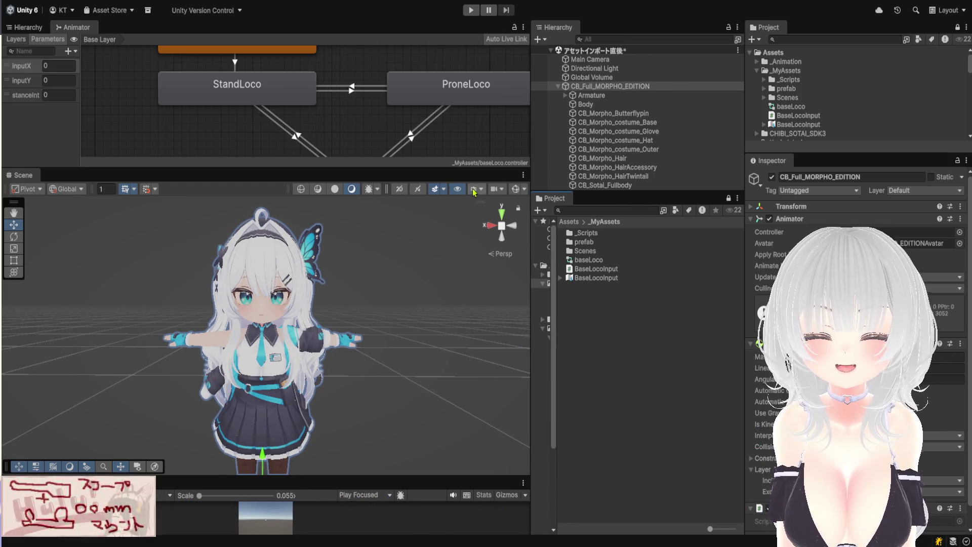
mouse_move(444, 168)
left_mouse_down()
mouse_move(451, 297)
mouse_move(447, 229)
mouse_move(447, 270)
left_mouse_up()
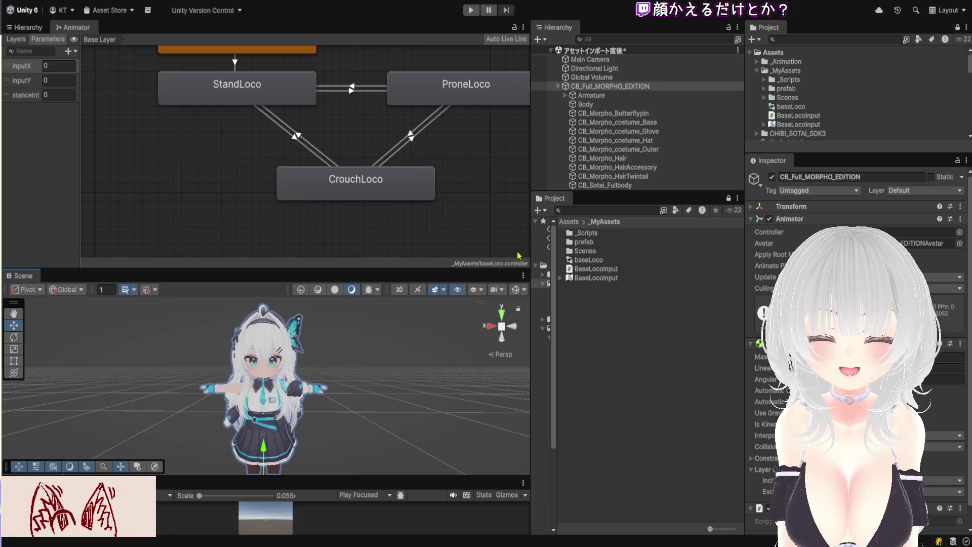
mouse_move(528, 247)
left_mouse_down()
mouse_move(561, 255)
mouse_move(517, 299)
left_mouse_up()
mouse_move(482, 159)
left_mouse_down()
mouse_move(481, 220)
mouse_move(462, 219)
left_mouse_up()
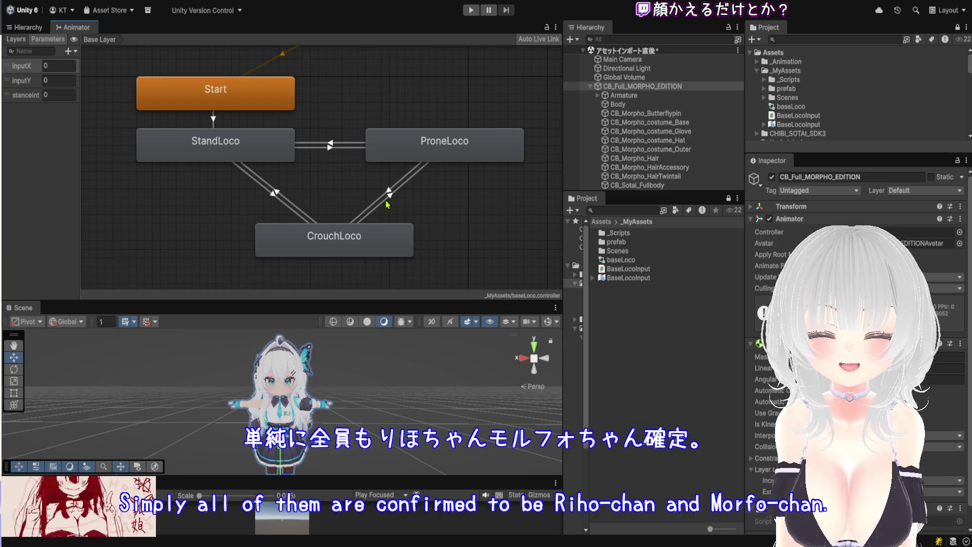
Check Has Exit Time on each CrouchLoco, ProneLoco and StandLoco transition, then enlarge the Scene view.
left_click(393, 204)
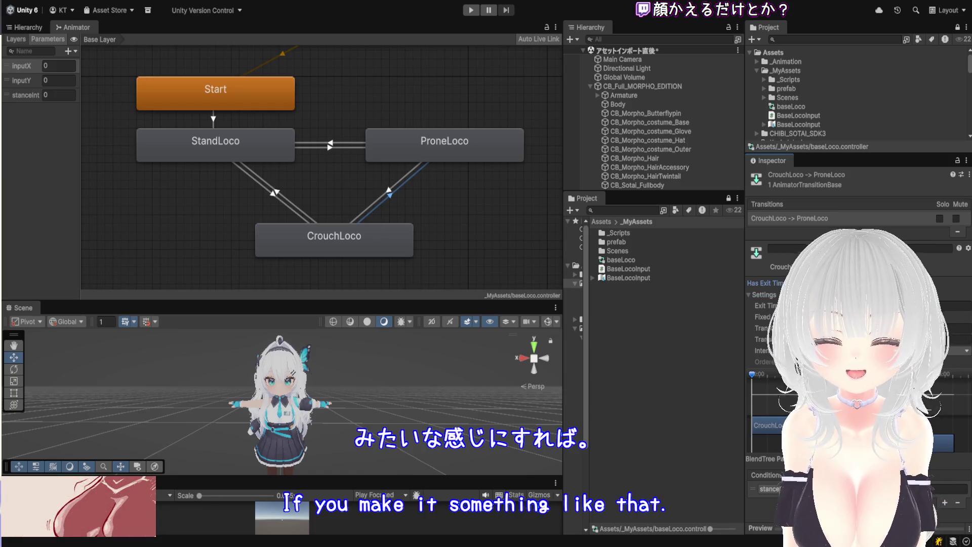
left_click(391, 194)
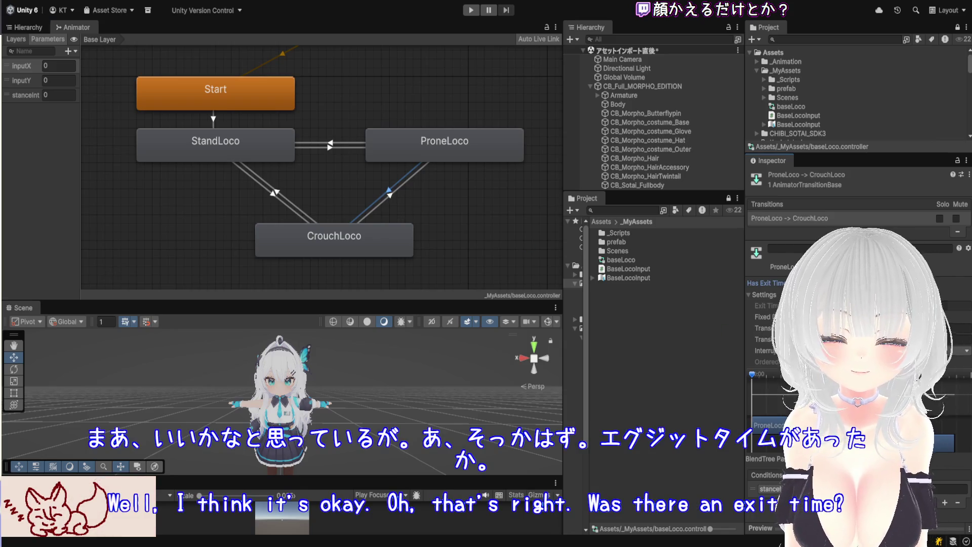
left_click(273, 195)
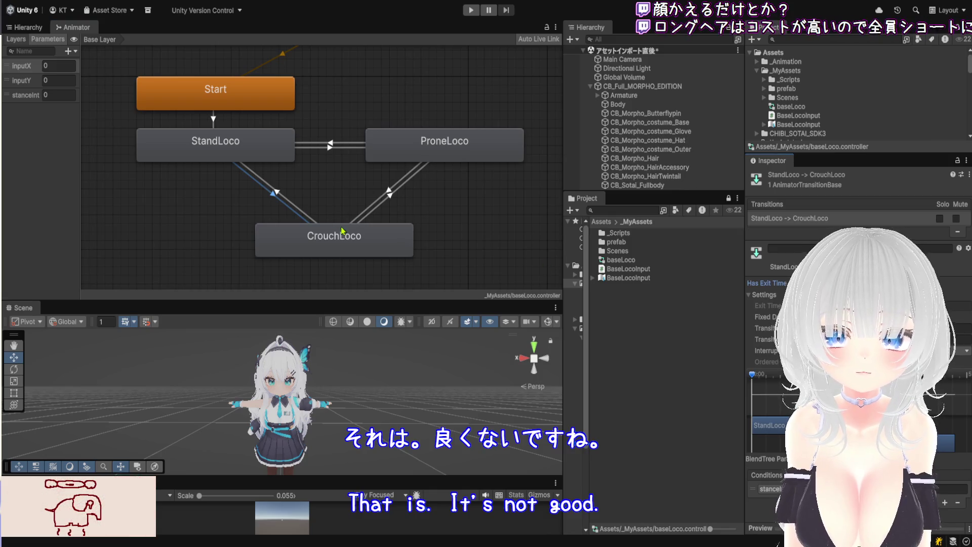
left_click(289, 198)
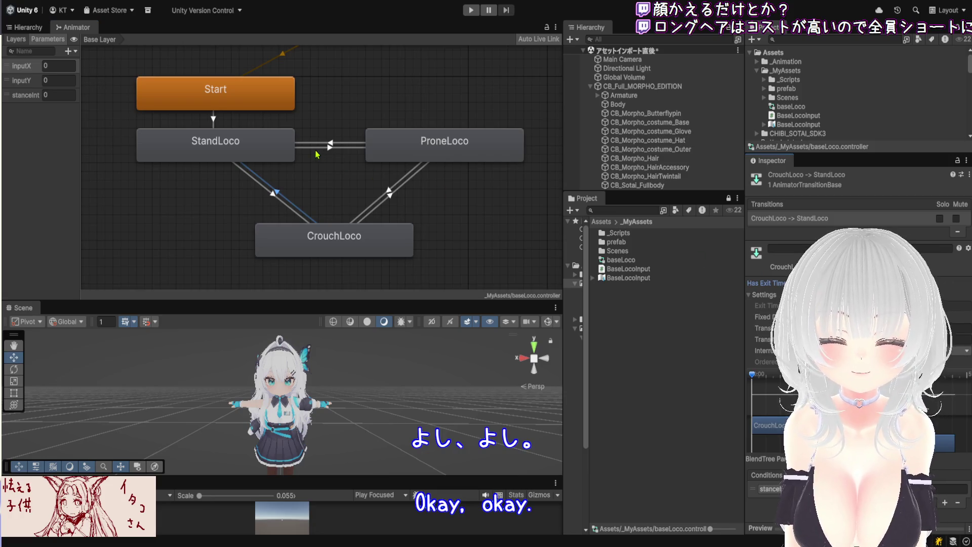
left_click(317, 147)
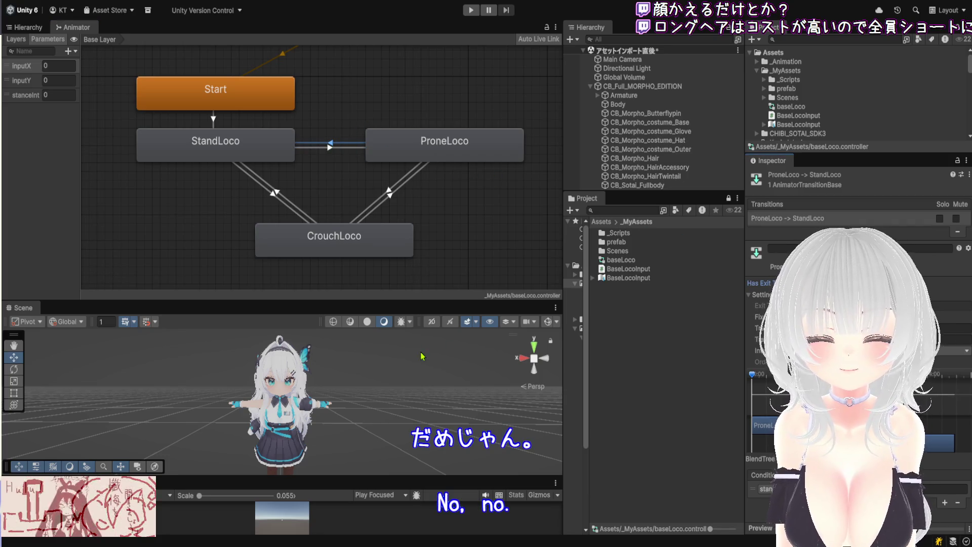
left_click_drag(396, 301, 396, 110)
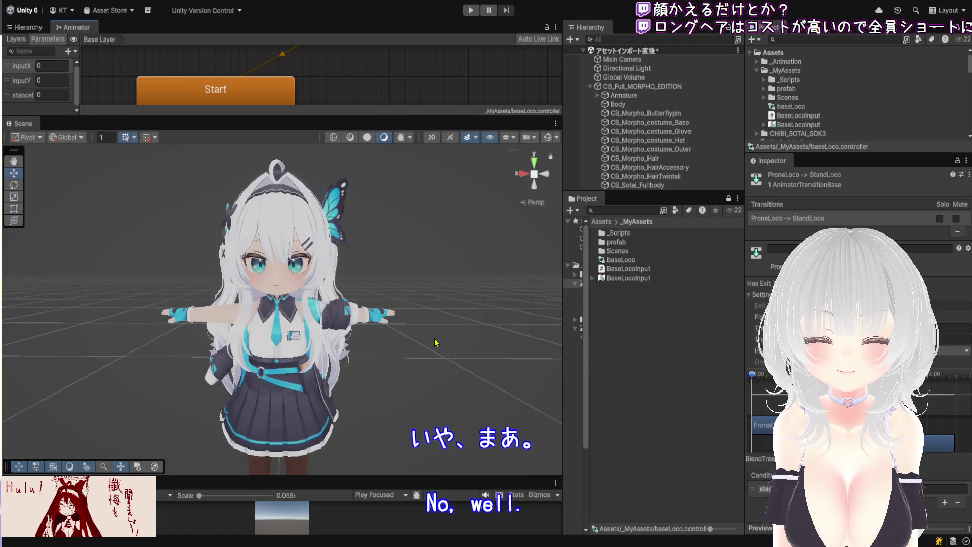
Zoom, pan and orbit around the T-posed avatar, then enlarge the Animator to show all states.
scroll(375, 248, "up", 2)
mouse_move(375, 248)
left_mouse_down()
mouse_move(471, 250)
mouse_move(296, 294)
mouse_move(486, 215)
mouse_move(398, 198)
left_mouse_up()
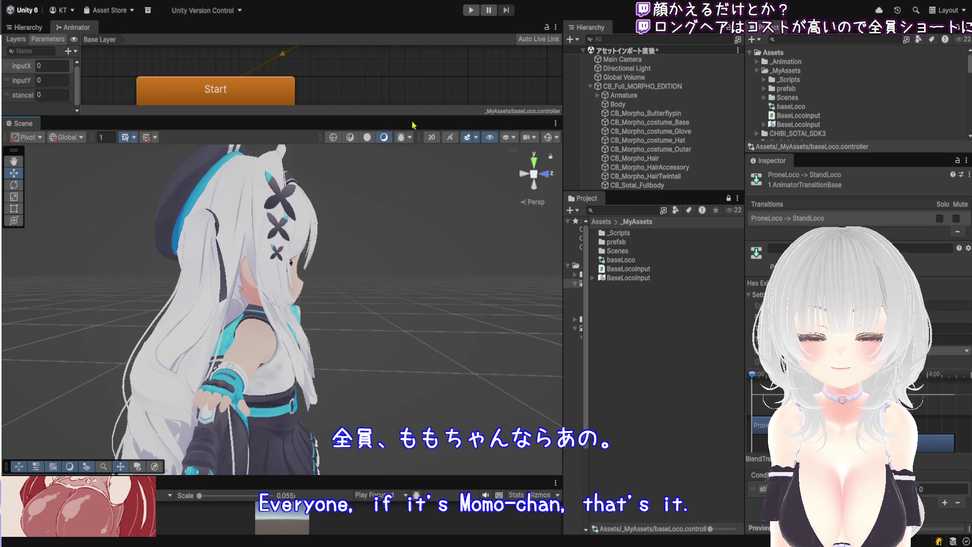
mouse_move(413, 117)
left_mouse_down()
mouse_move(446, 346)
mouse_move(448, 194)
left_mouse_up()
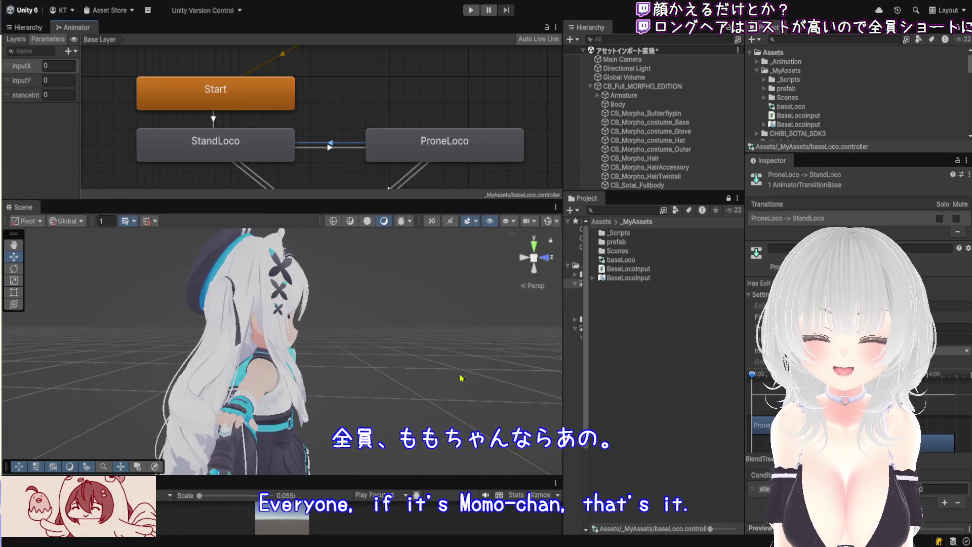
mouse_move(456, 479)
left_mouse_down()
mouse_move(463, 286)
mouse_move(470, 527)
mouse_move(468, 501)
left_mouse_up()
left_click_drag(365, 200, 371, 273)
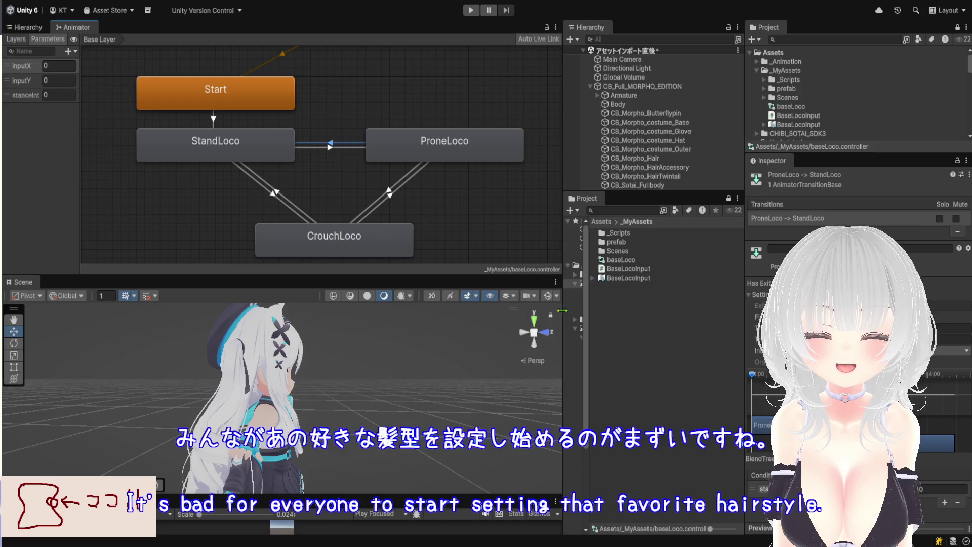
mouse_move(458, 496)
left_mouse_down()
mouse_move(456, 373)
mouse_move(454, 512)
left_mouse_up()
mouse_move(405, 456)
left_mouse_down()
mouse_move(167, 391)
mouse_move(228, 405)
left_mouse_up()
scroll(228, 405, "up", 3)
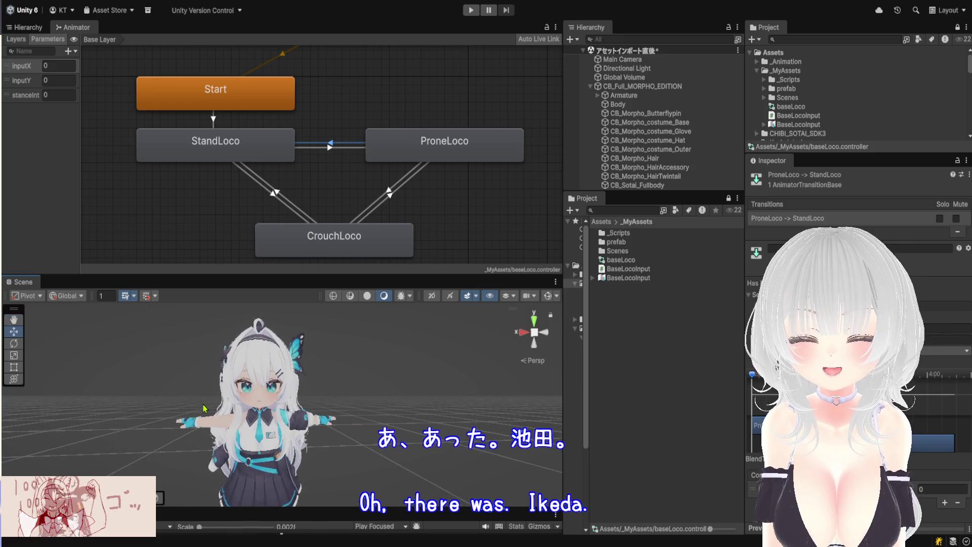
Widen the Project, Hierarchy and graph panels, then move the StandLoco and Start nodes rightward.
left_click(224, 154)
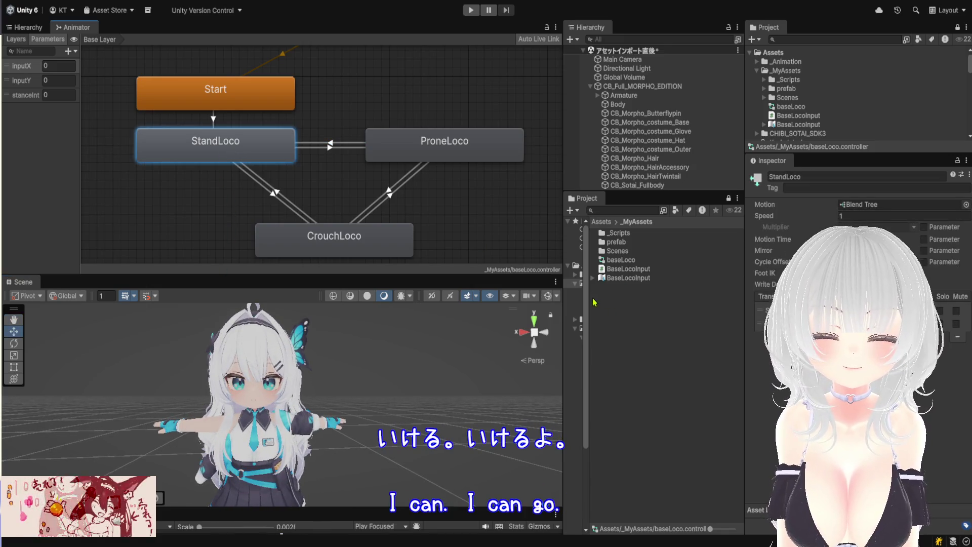
left_click_drag(587, 308, 628, 315)
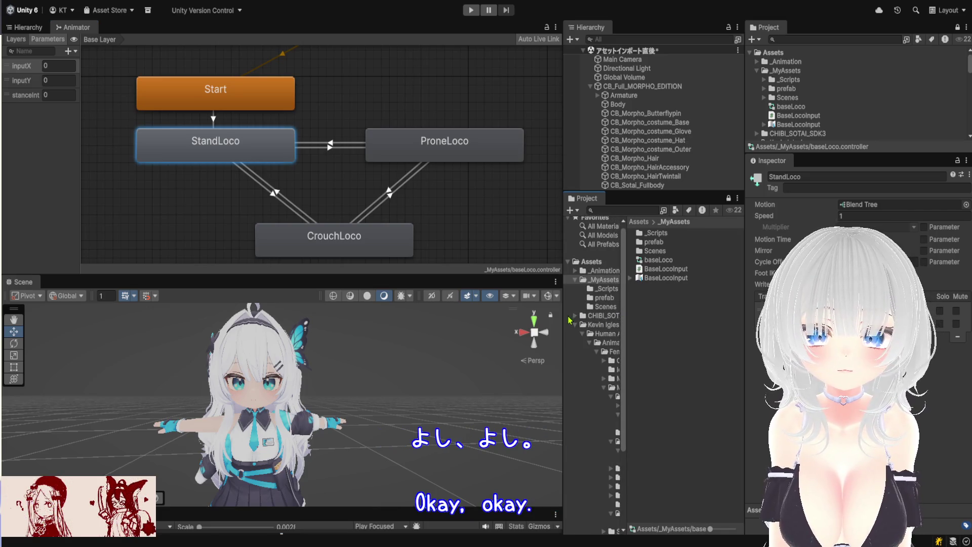
left_click_drag(565, 317, 541, 319)
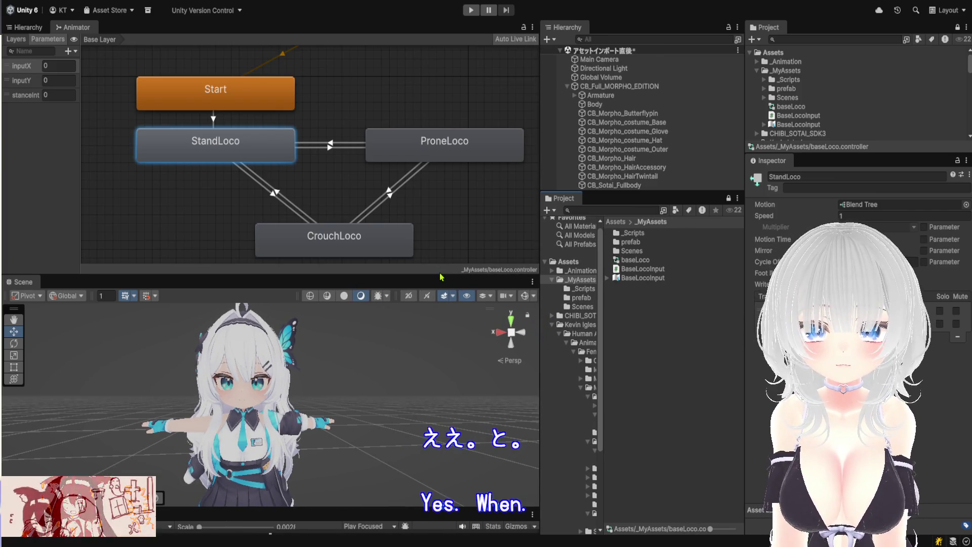
mouse_move(439, 276)
left_mouse_down()
mouse_move(436, 399)
mouse_move(433, 300)
left_mouse_up()
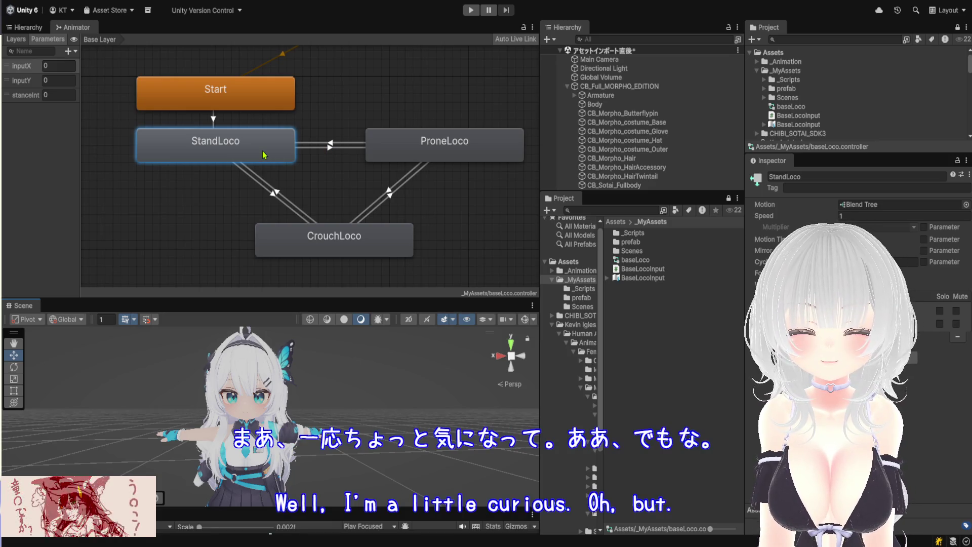
left_click_drag(266, 165, 298, 158)
left_click_drag(264, 90, 354, 59)
scroll(361, 94, "down", 2)
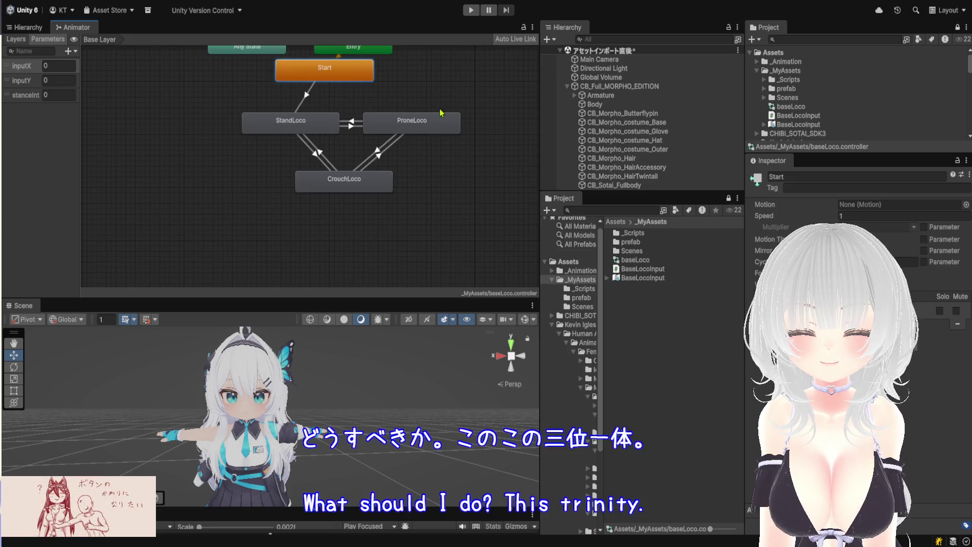
scroll(430, 110, "up", 2)
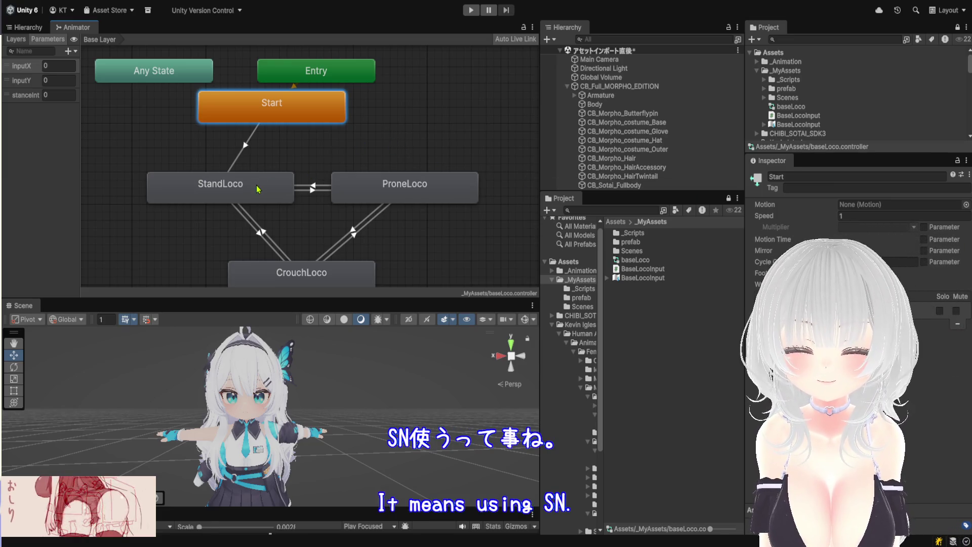
Nudge StandLoco and CrouchLoco into place, open StandLoco's blend tree, and select the baseLoco asset.
mouse_move(257, 189)
left_mouse_down()
mouse_move(245, 218)
mouse_move(257, 187)
left_mouse_up()
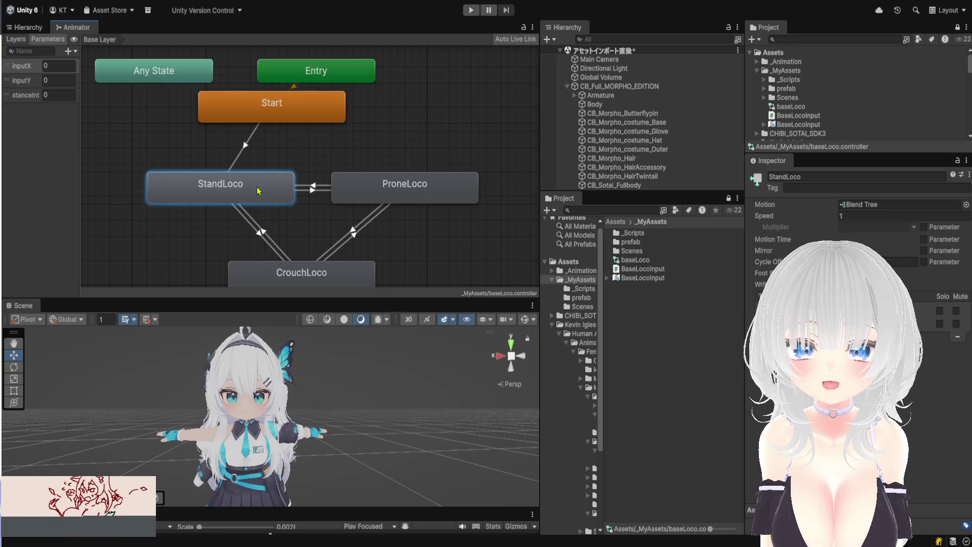
left_click_drag(312, 285, 325, 244)
left_click(256, 195)
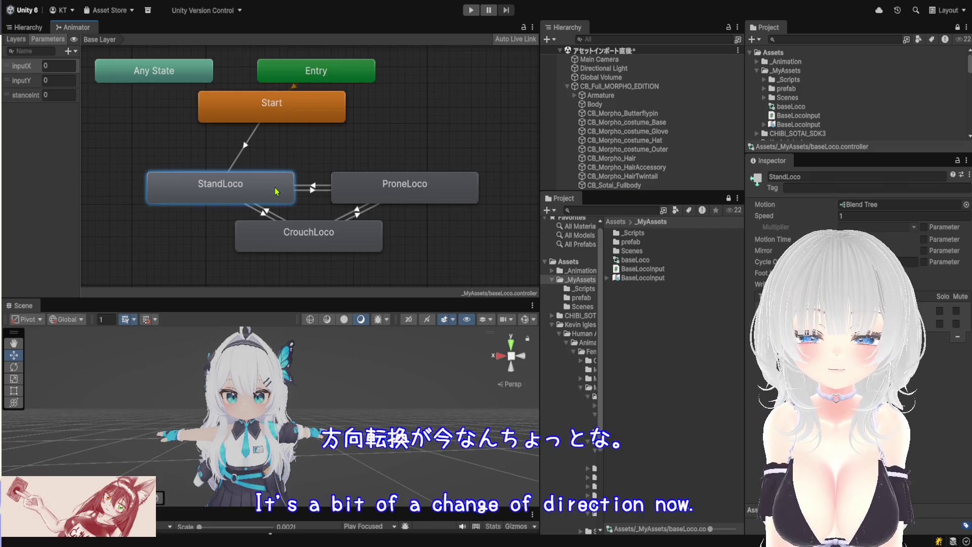
double_click(276, 191)
scroll(428, 144, "up", 5)
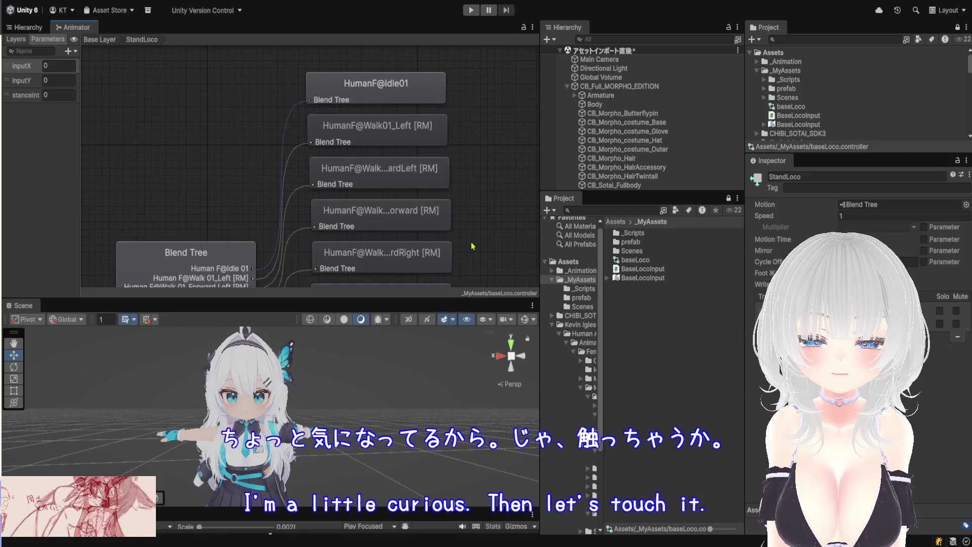
left_click(659, 261)
Duplicate the baseLoco controller and rename the copy baseLoco_inPlaceTrunEdition.
key("ctrl+d")
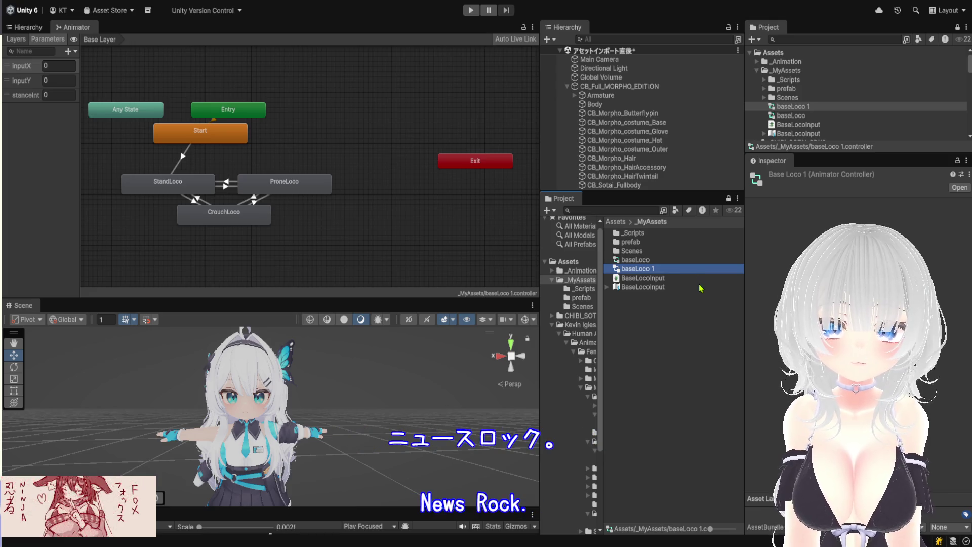
key("F2")
key("BackSpace")
type("_In")
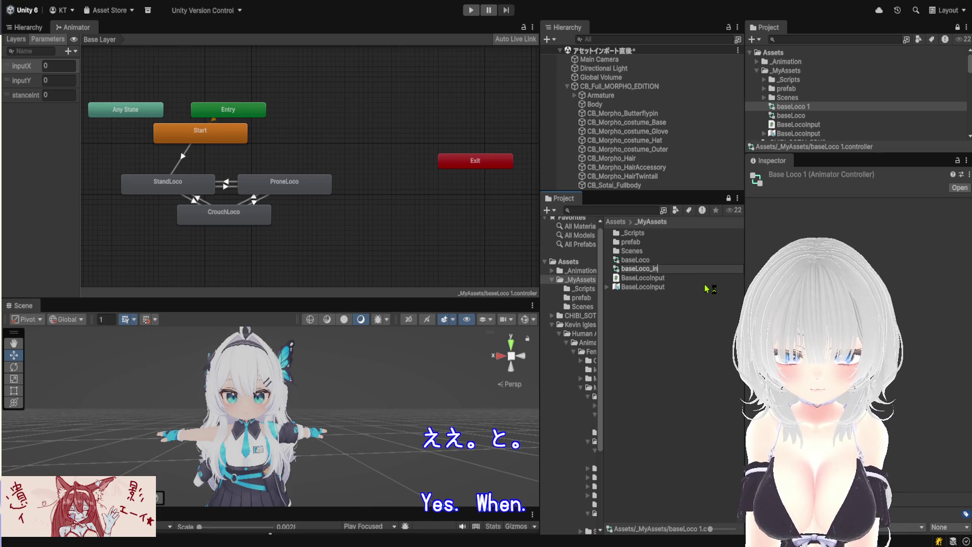
type("Plac")
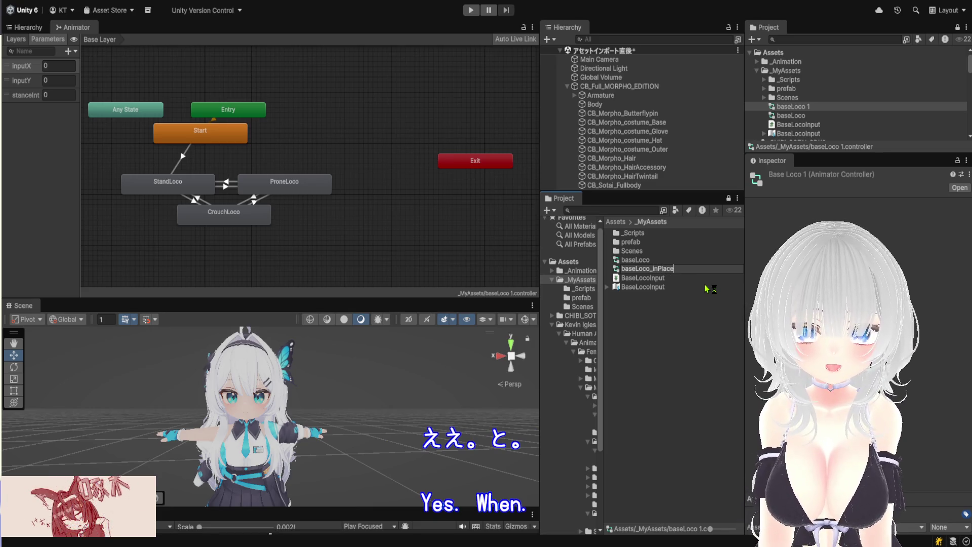
type("E")
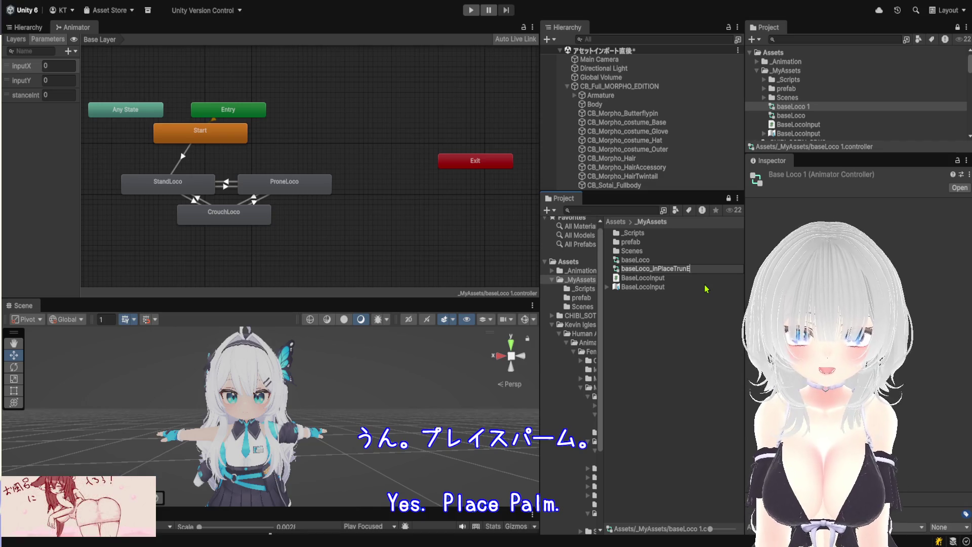
type("dition")
key("Return")
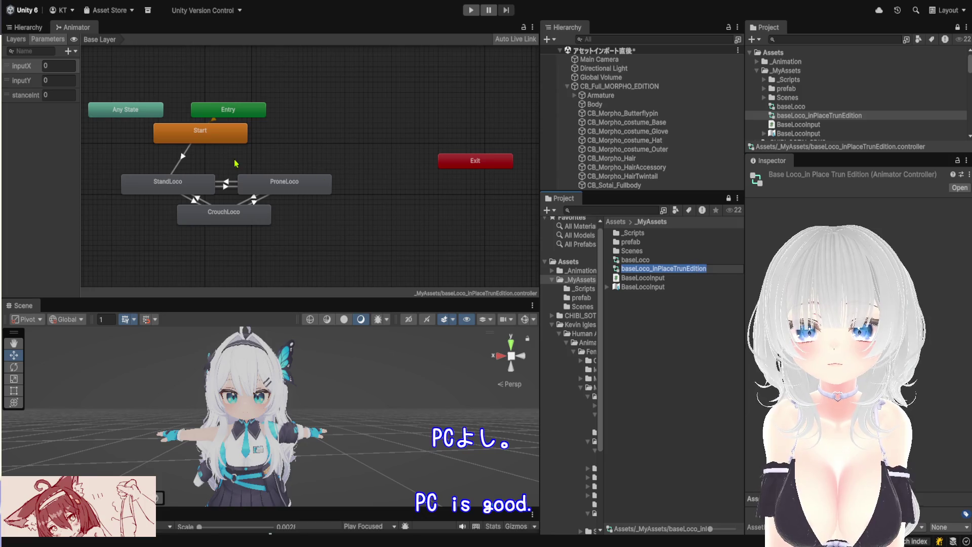
Open the copy's StandLoco blend tree and show its 2D blend settings.
scroll(99, 182, "up", 4)
left_click(264, 178)
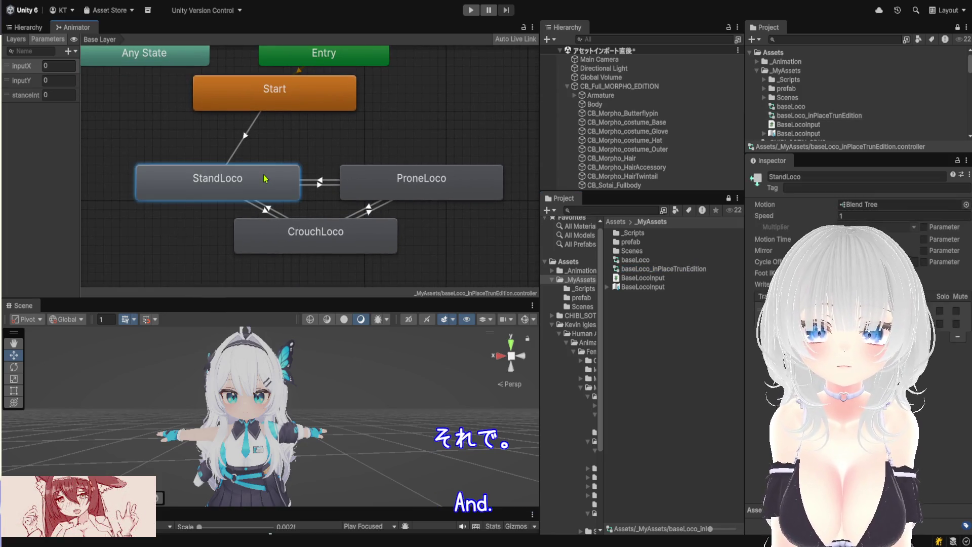
double_click(263, 194)
scroll(413, 169, "up", 4)
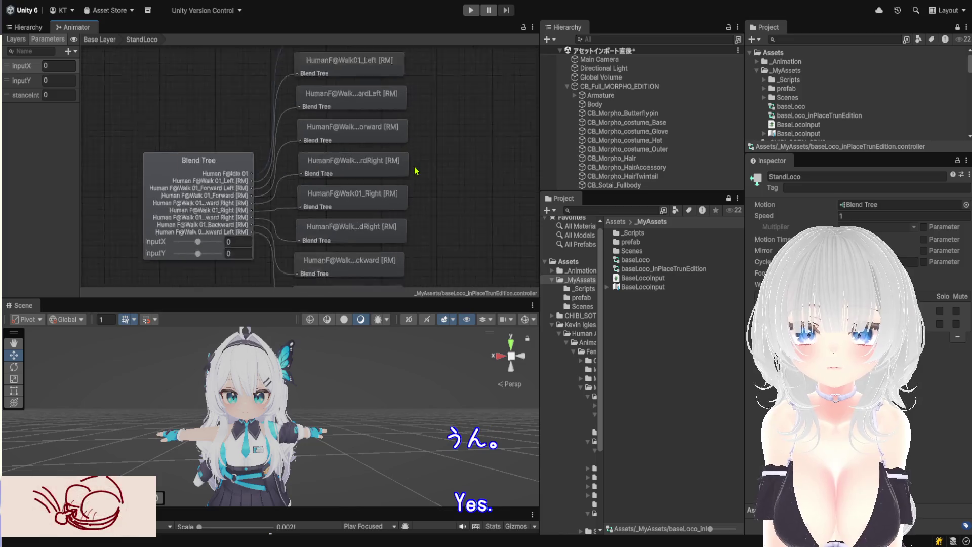
left_click(128, 158)
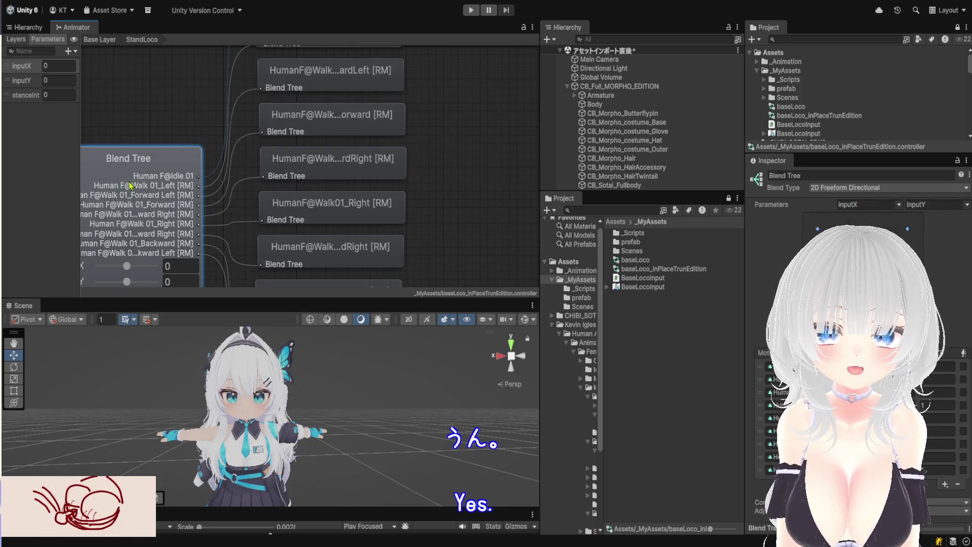
Inspect the blend points and the HumanF@Walk01_Left motion in a widened blend tree panel.
left_click(815, 227)
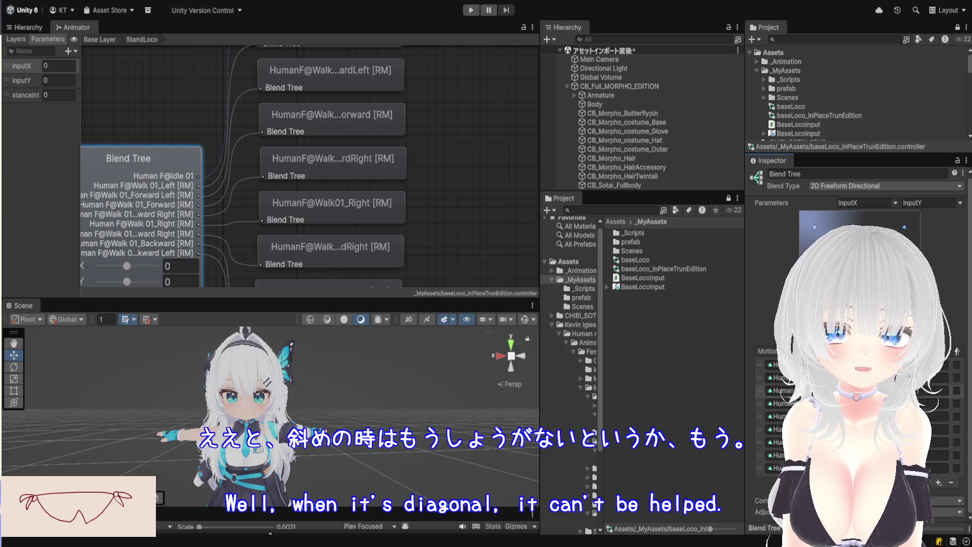
left_click(907, 229)
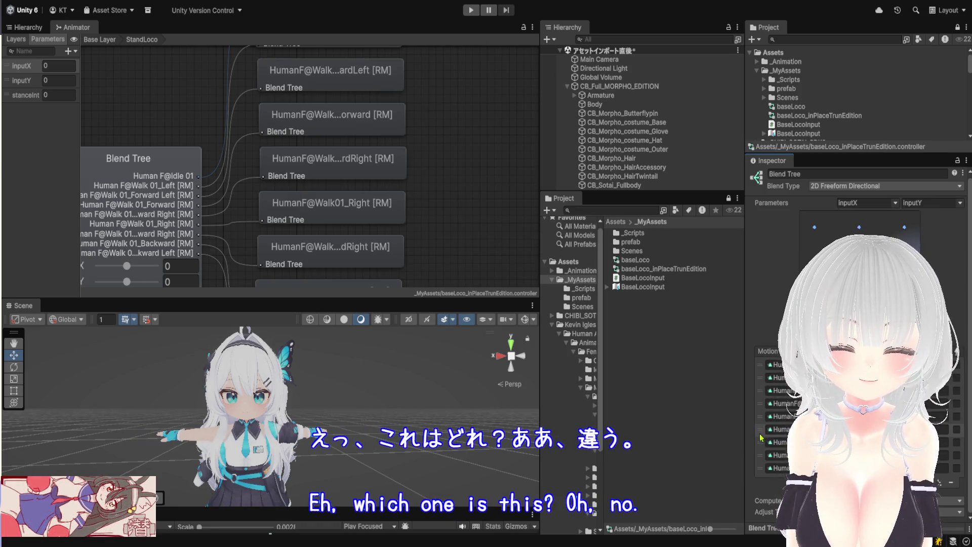
left_click_drag(744, 433, 577, 419)
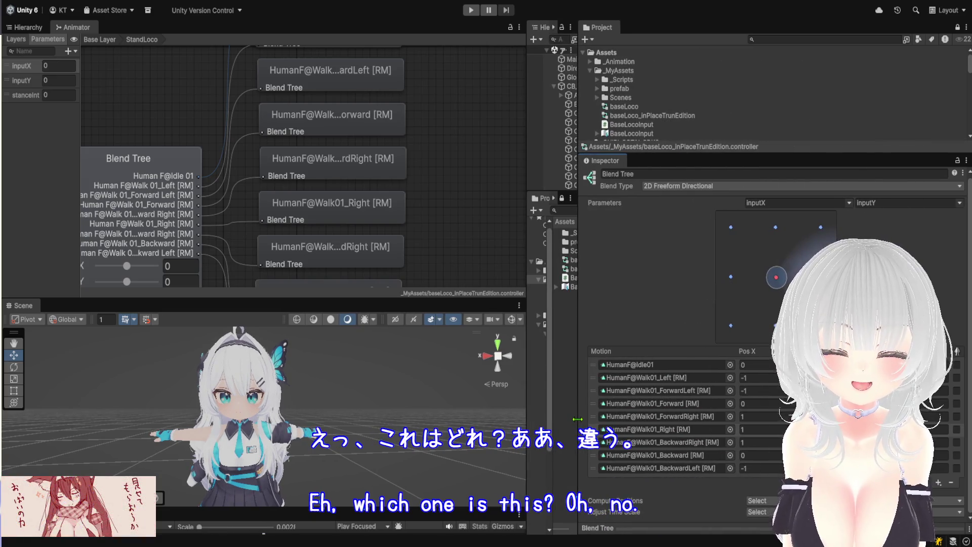
left_click(681, 381)
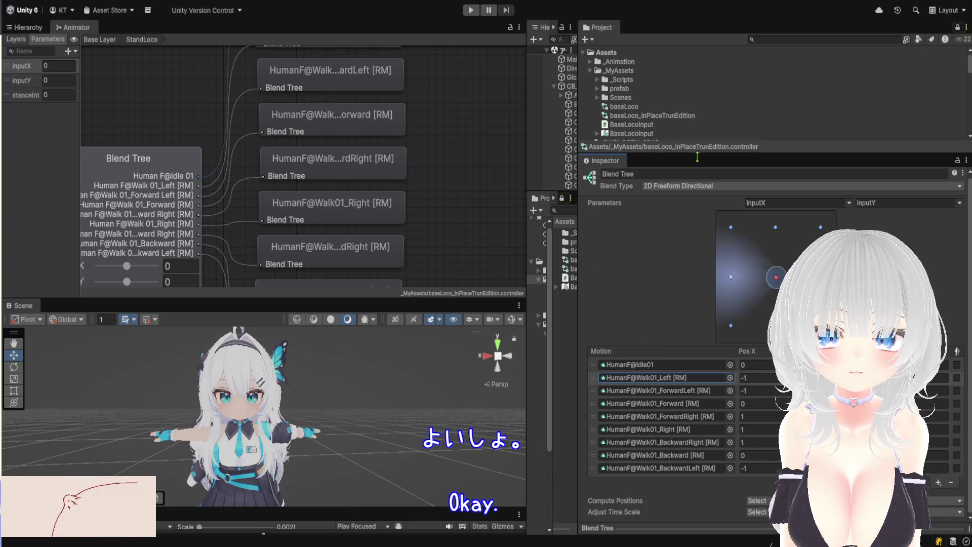
Expand _Animation > baseLoco > Stand in the Project to list the HumanF@Turn01_Left and HumanF@Turn01_Right clips.
left_click_drag(698, 155, 697, 192)
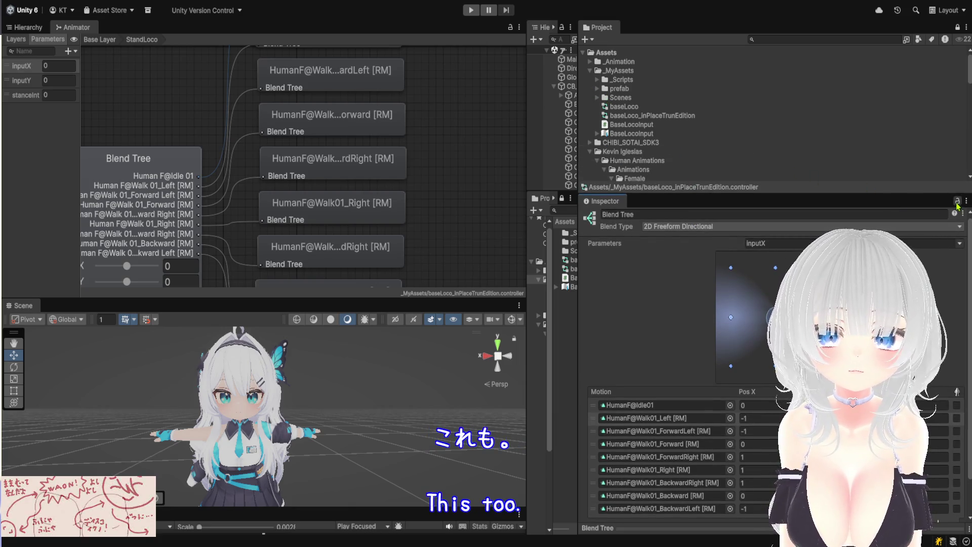
scroll(623, 107, "down", 1)
scroll(621, 108, "up", 1)
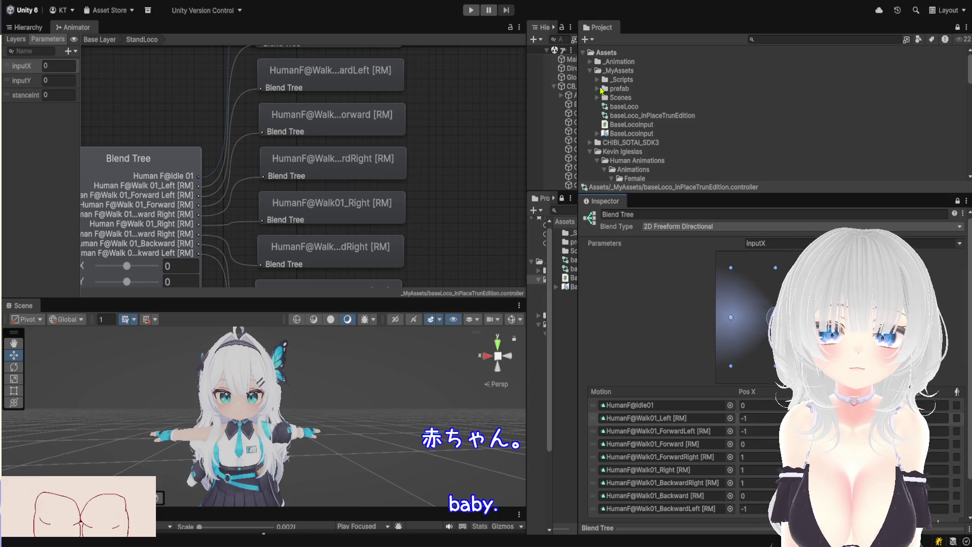
left_click(590, 61)
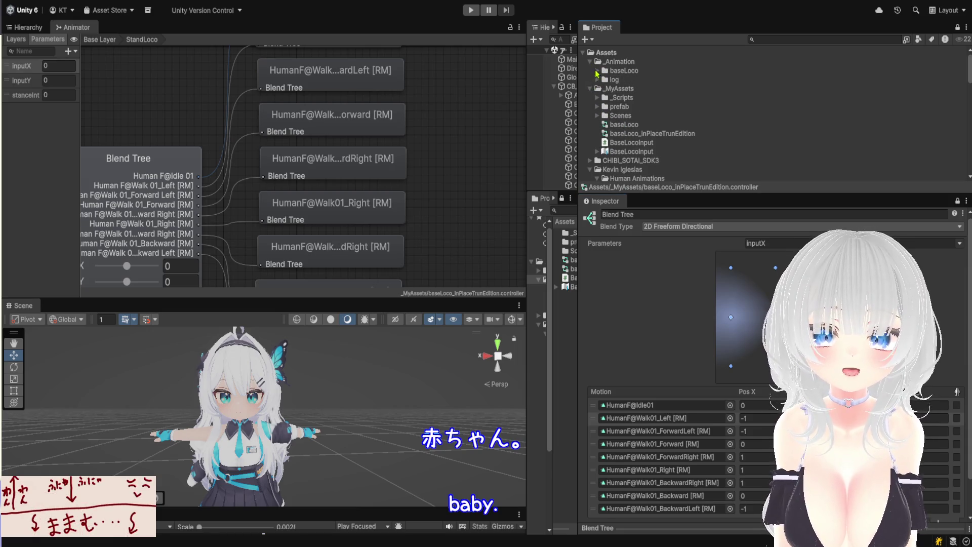
left_click(598, 71)
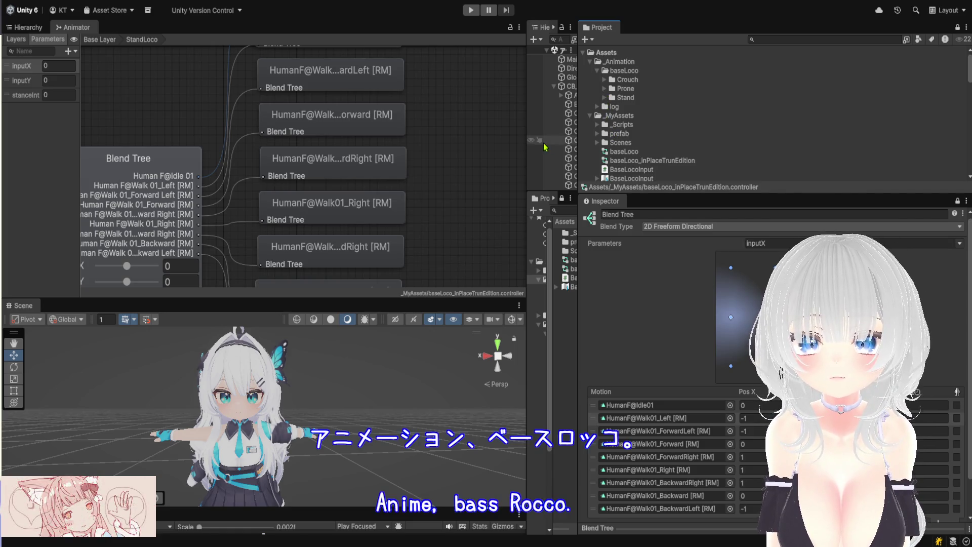
scroll(337, 219, "down", 5)
left_click_drag(175, 127, 104, 92)
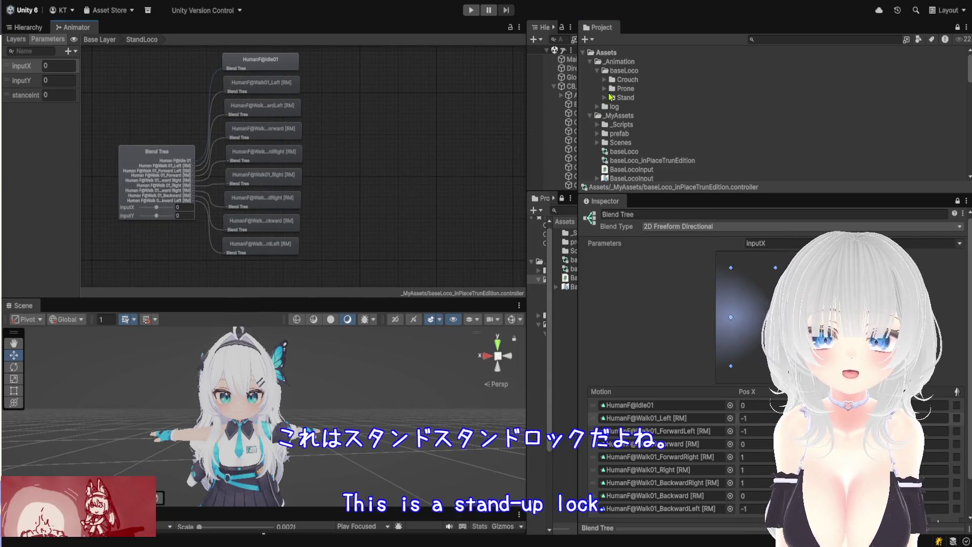
left_click(605, 98)
scroll(675, 126, "down", 5)
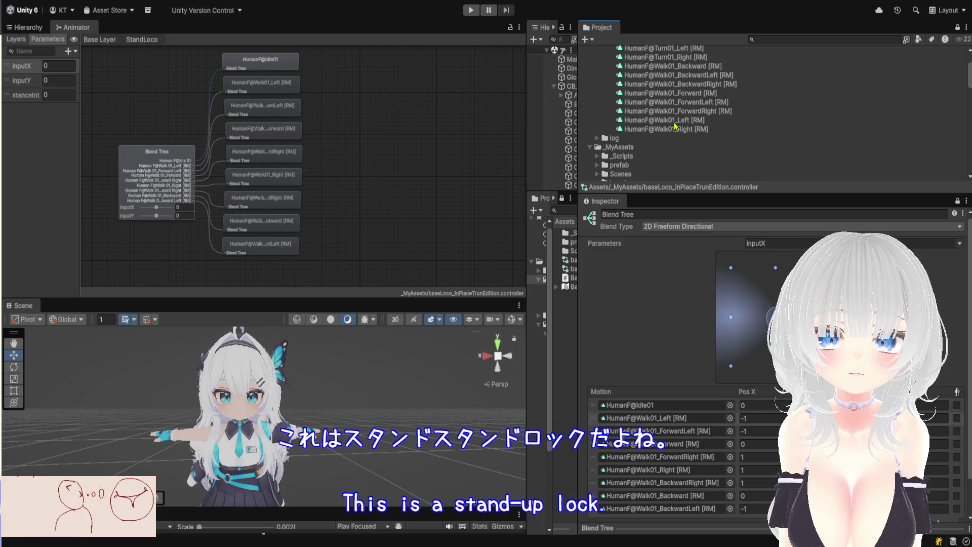
scroll(698, 121, "up", 2)
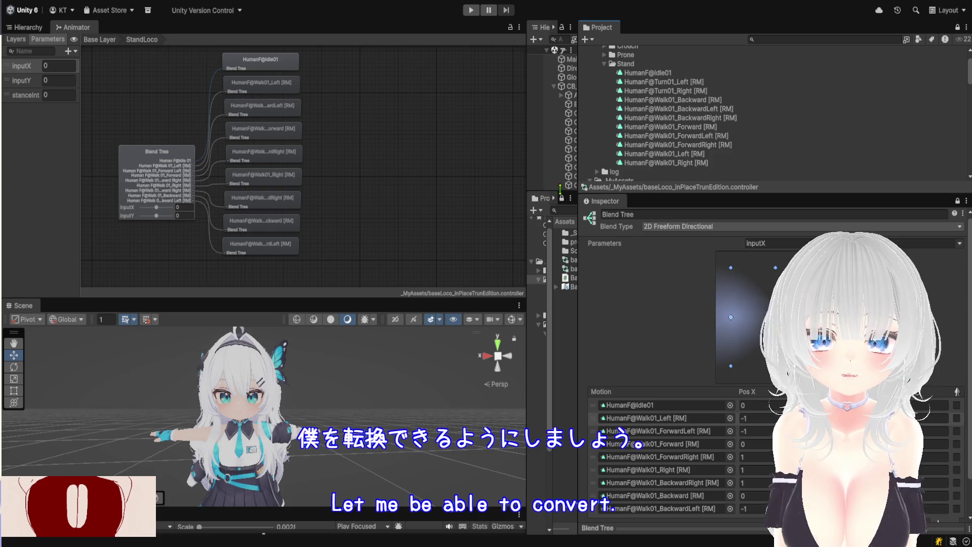
left_click_drag(576, 193, 831, 193)
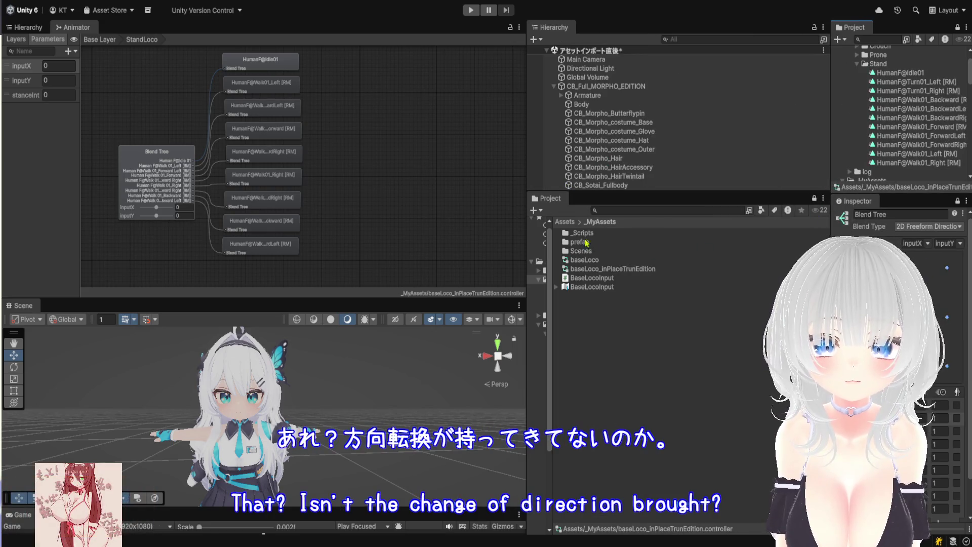
Create a new folder named Turn inside the Stand animations folder.
left_click(573, 222)
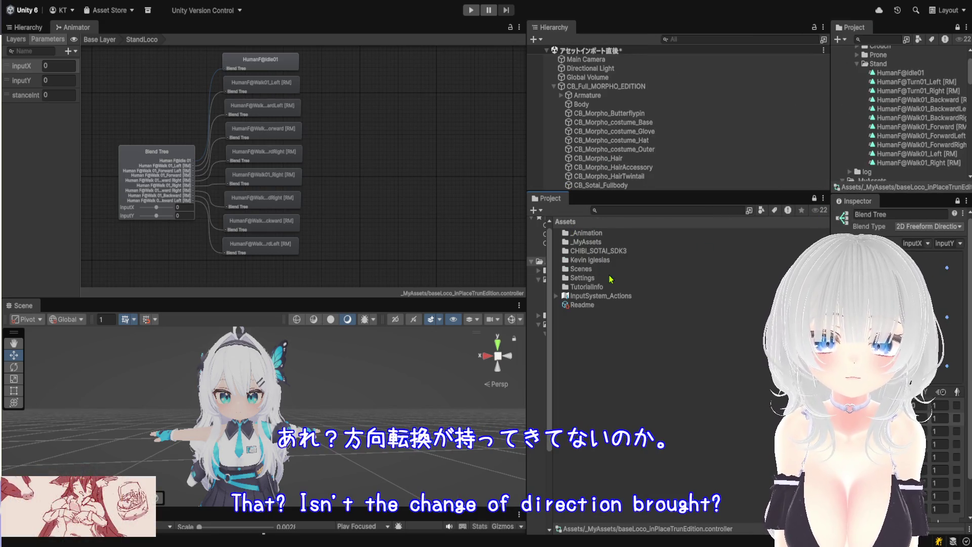
left_click_drag(831, 160, 753, 159)
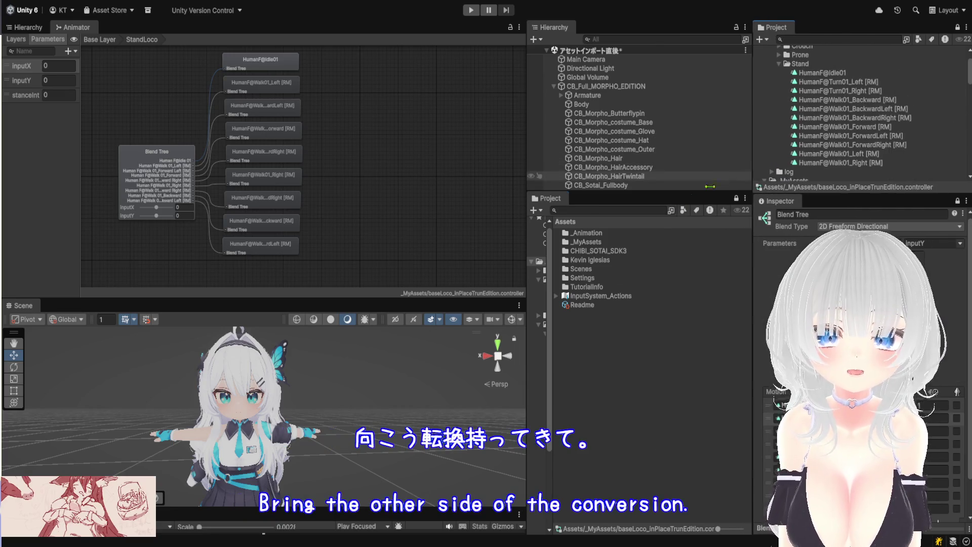
left_click(818, 65)
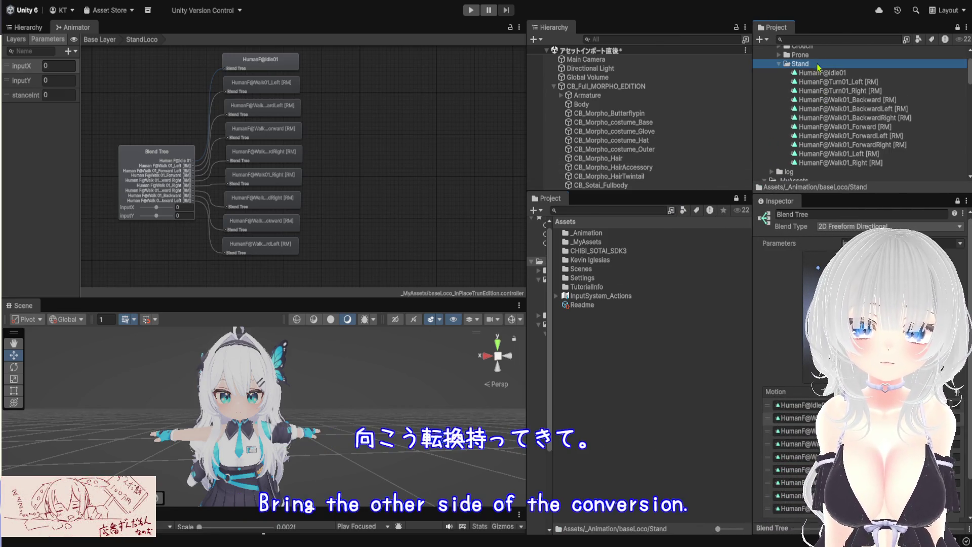
key("ctrl+shift+n")
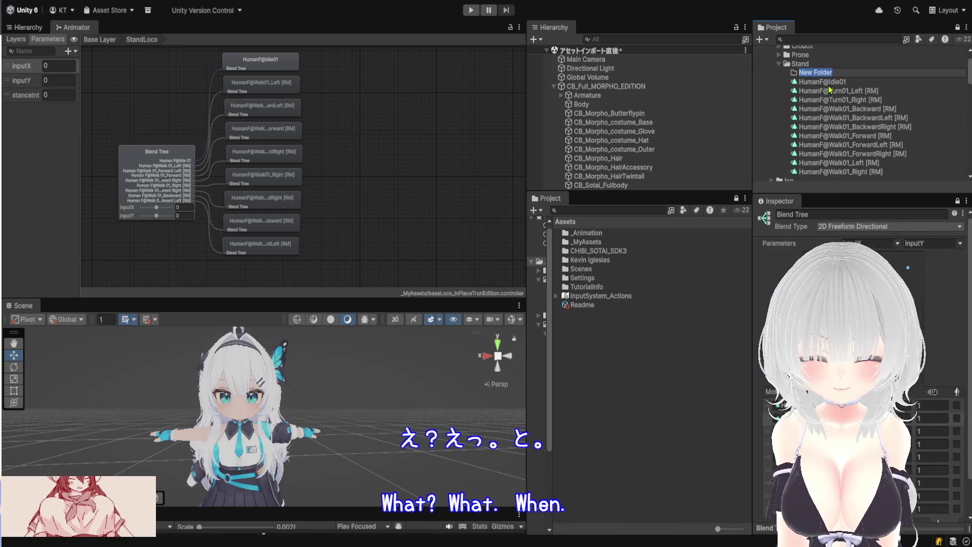
type("Turn")
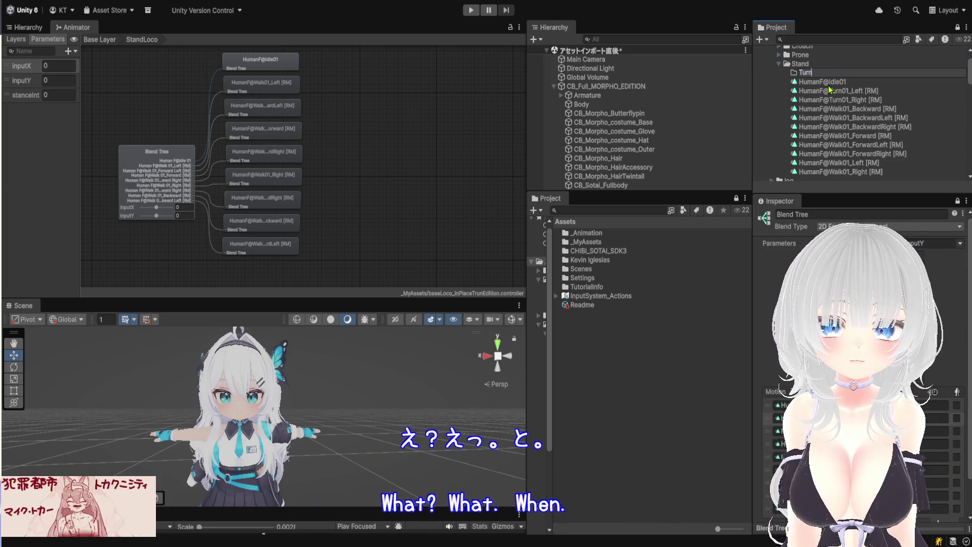
key("Return")
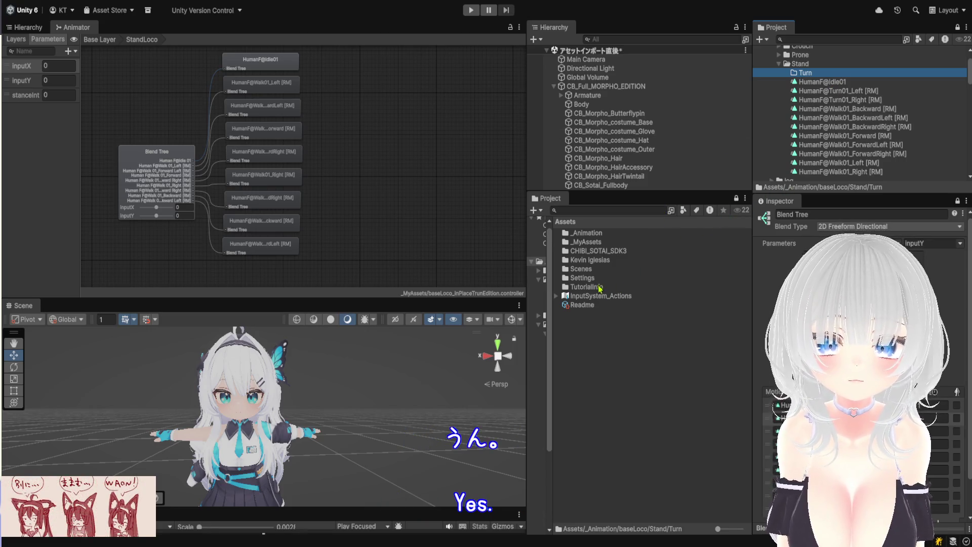
Browse Kevin Iglesias > Human Animations > Animations > Female > Movement > Turn to expose the HumanF@Turn01 Left/Right clips.
double_click(601, 262)
double_click(608, 234)
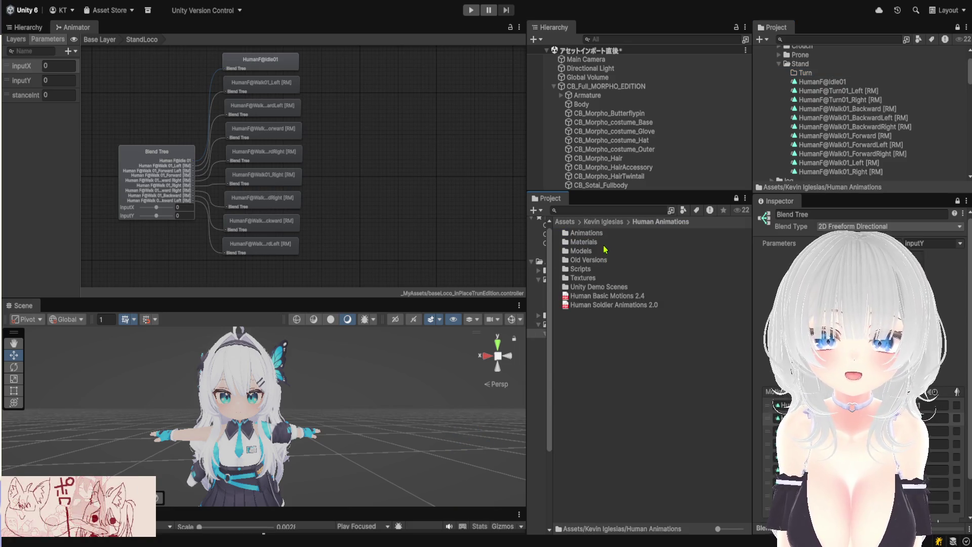
double_click(605, 234)
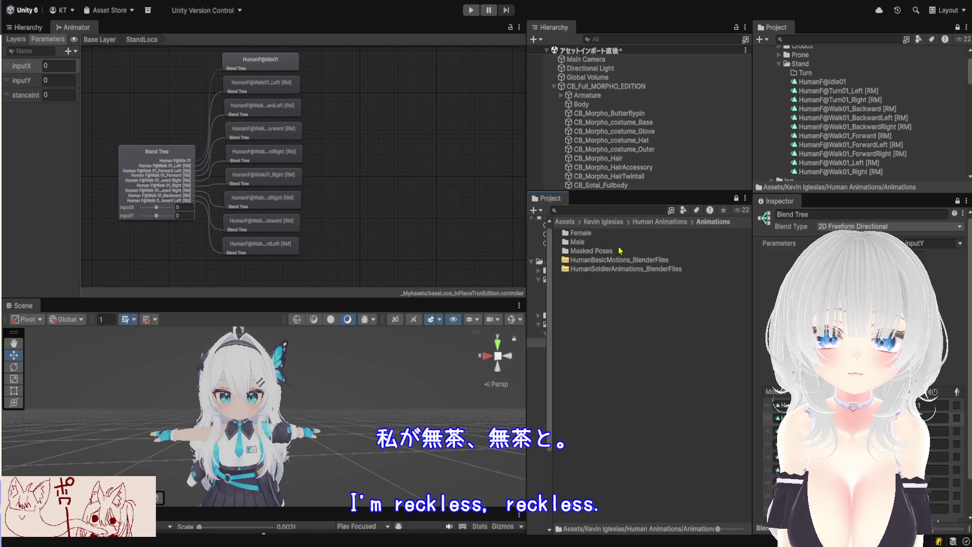
double_click(611, 234)
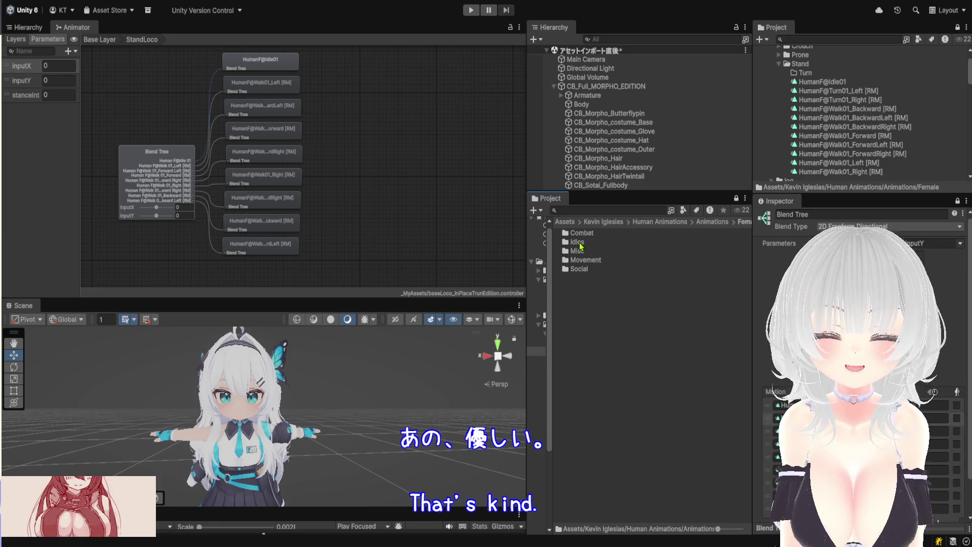
double_click(611, 261)
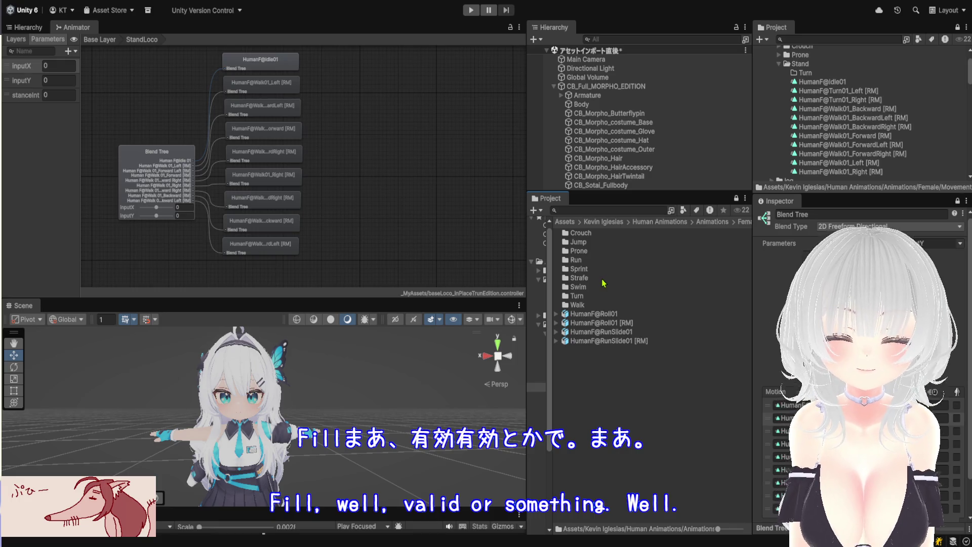
double_click(596, 298)
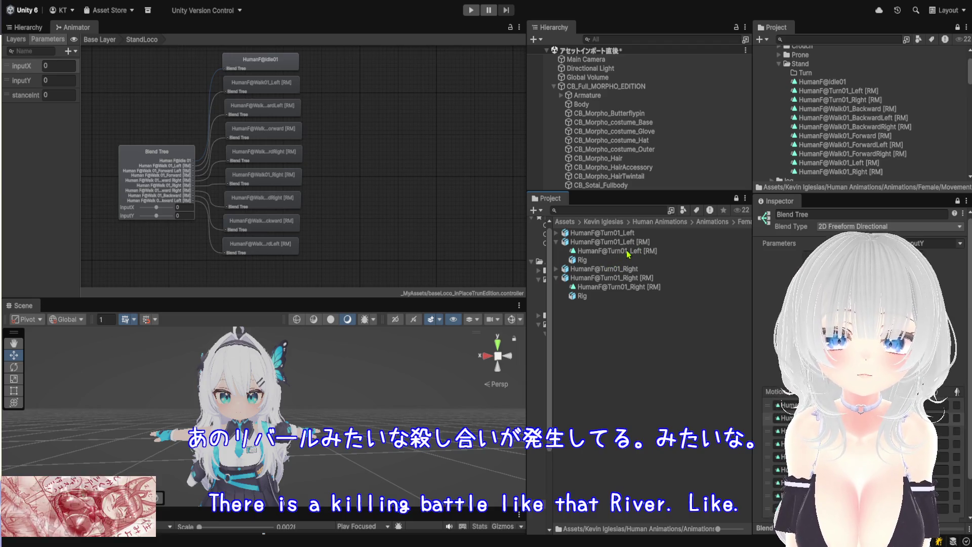
left_click(878, 93)
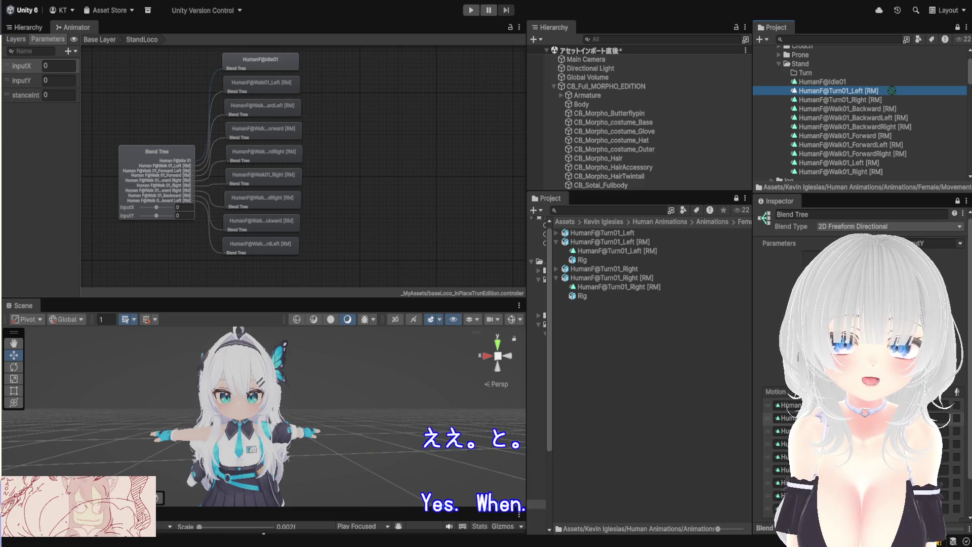
left_click_drag(876, 94, 790, 405)
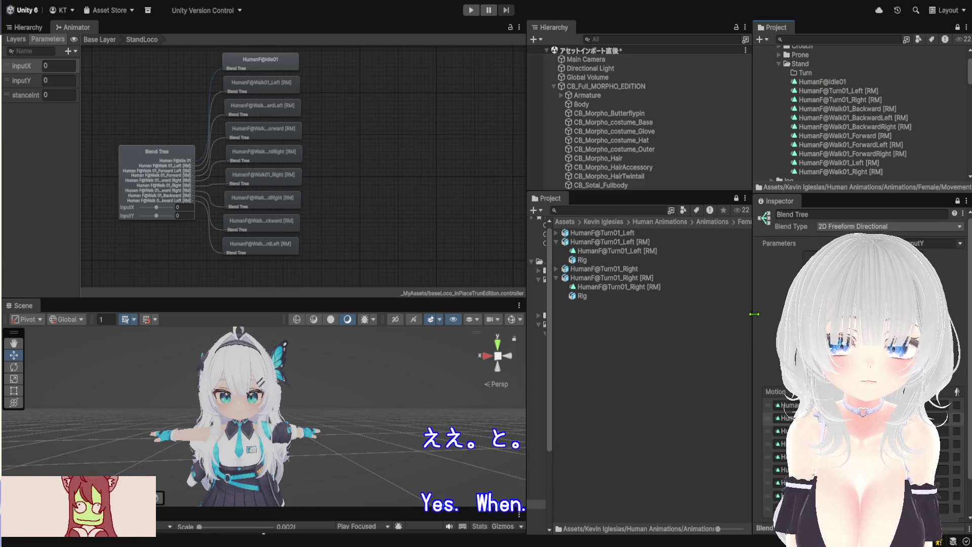
left_click_drag(754, 314, 637, 314)
left_click(711, 74)
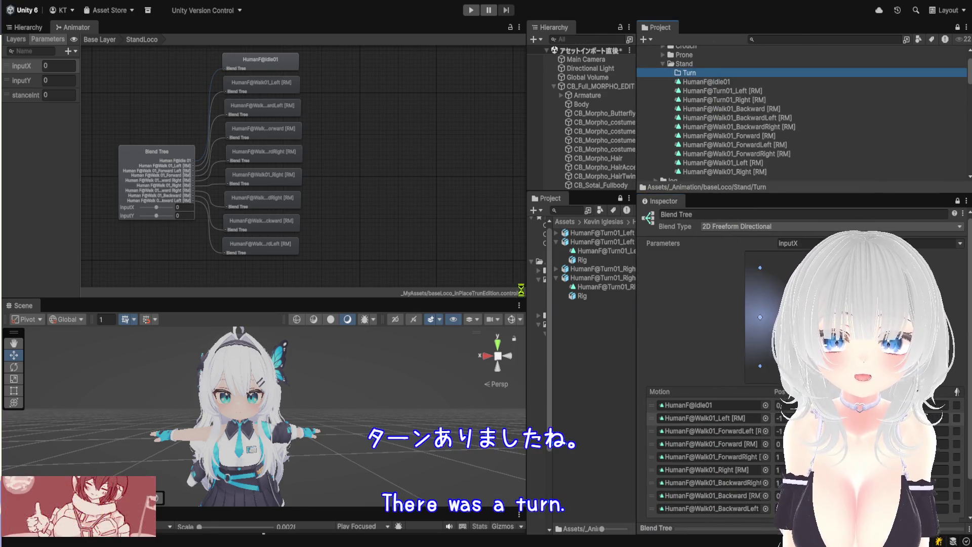
Replace the Walk01_Right and Walk01_Left motions with Turn01_Right and Turn01_Left.
left_click_drag(704, 193, 704, 137)
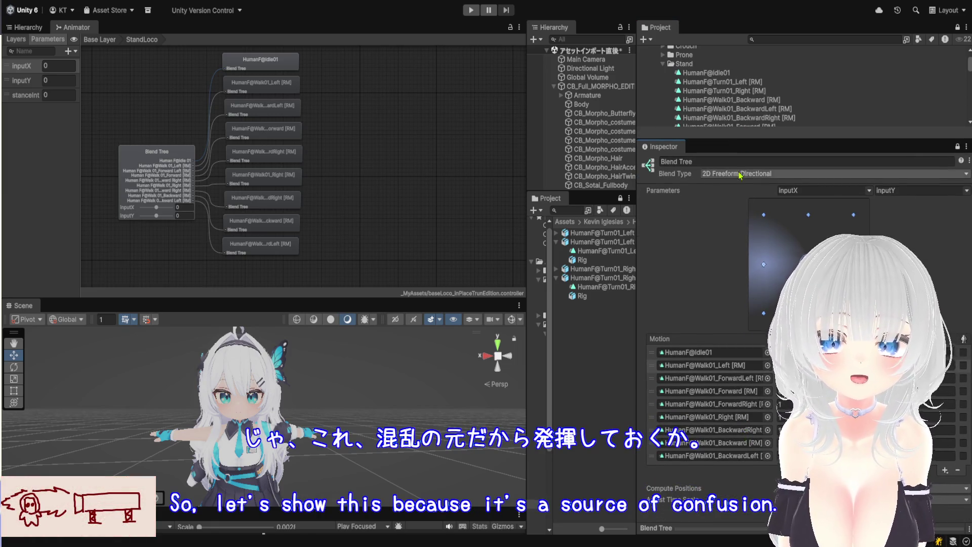
scroll(735, 89, "down", 1)
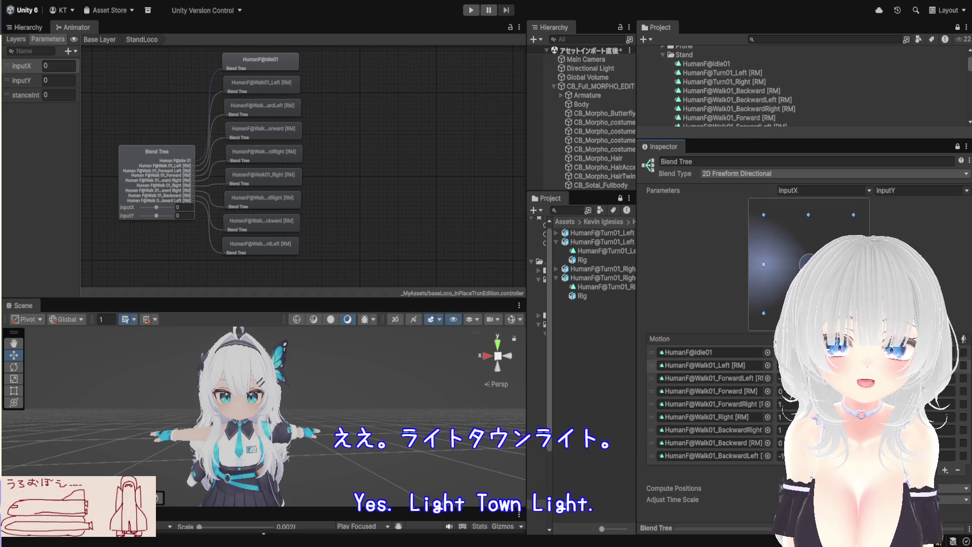
left_click(752, 420)
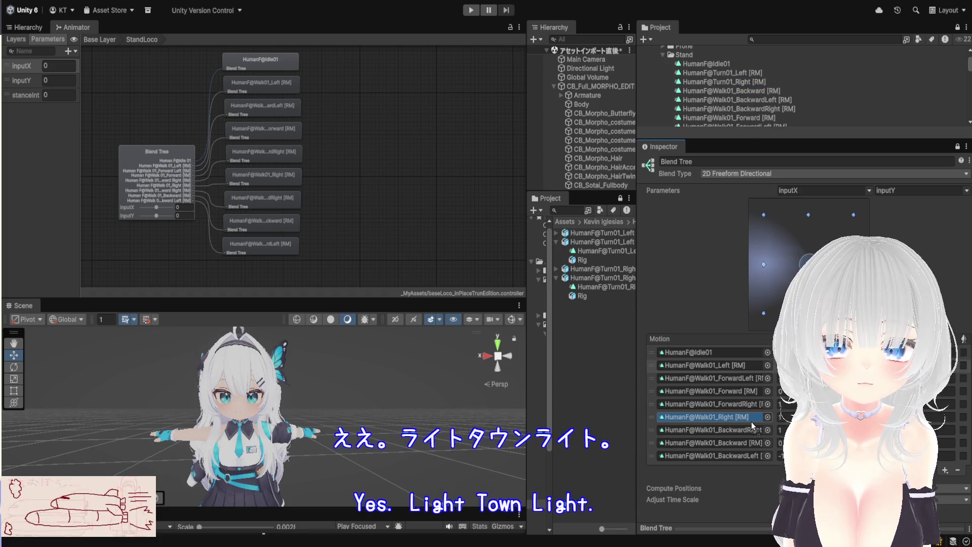
left_click_drag(724, 82, 709, 417)
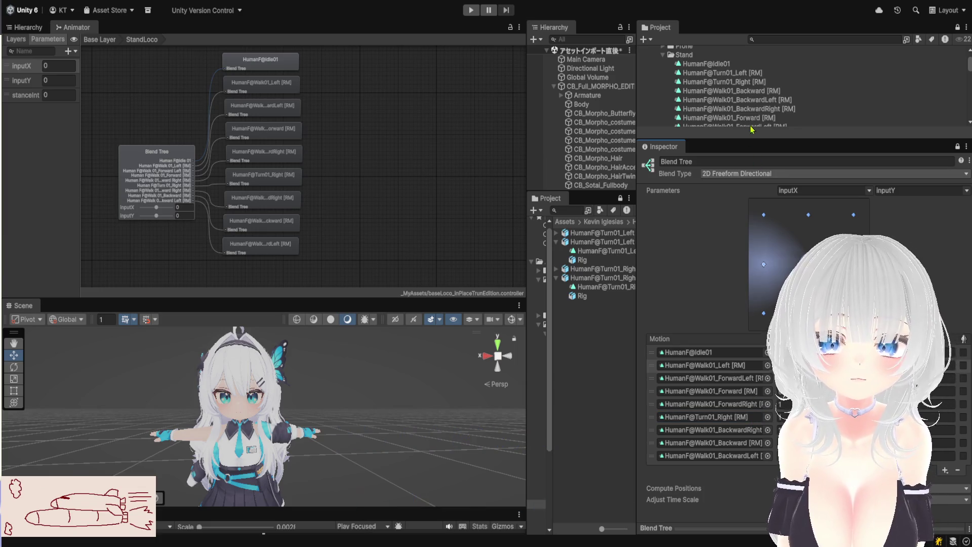
left_click(746, 74)
left_click_drag(746, 75, 724, 365)
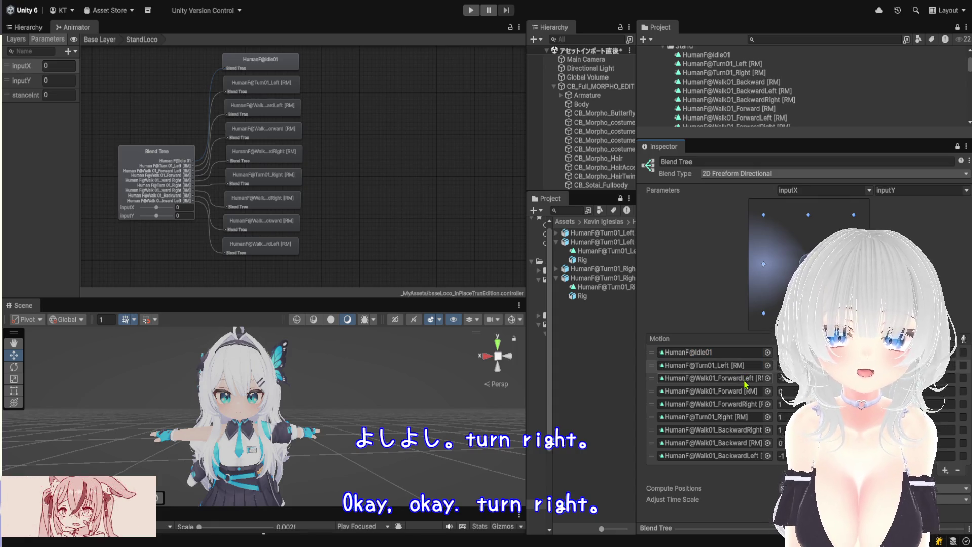
Delete the ForwardLeft and ForwardRight diagonal walk motions from the blend tree.
left_click(752, 383)
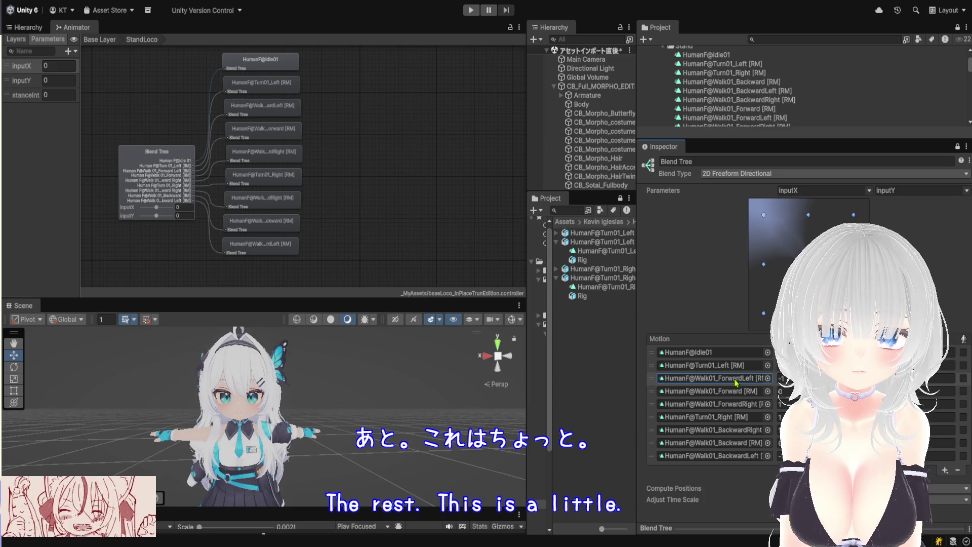
left_click(736, 380)
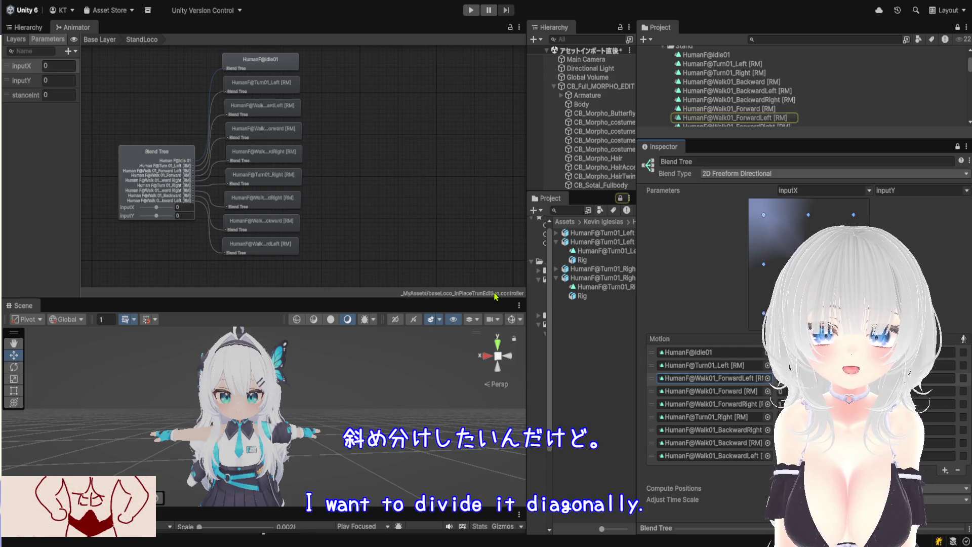
left_click(957, 470)
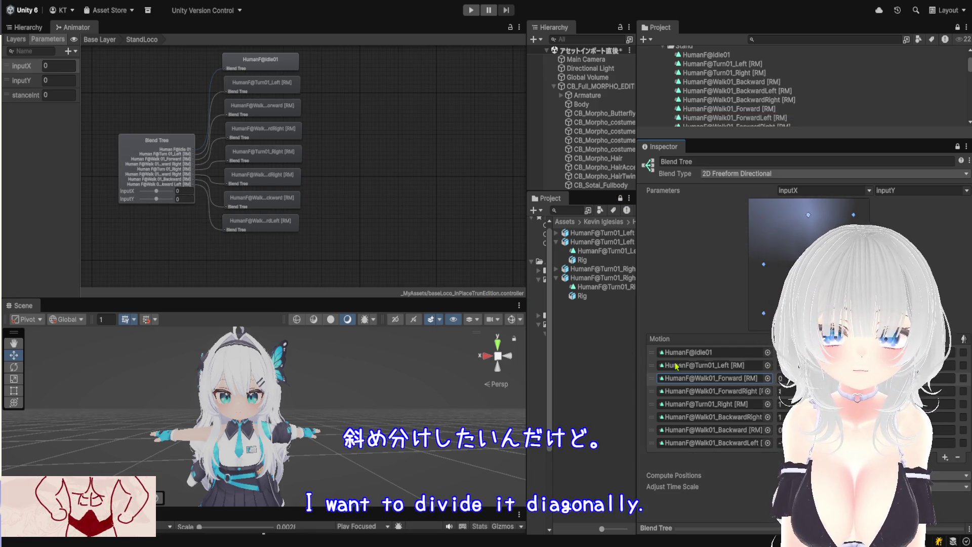
left_click(750, 393)
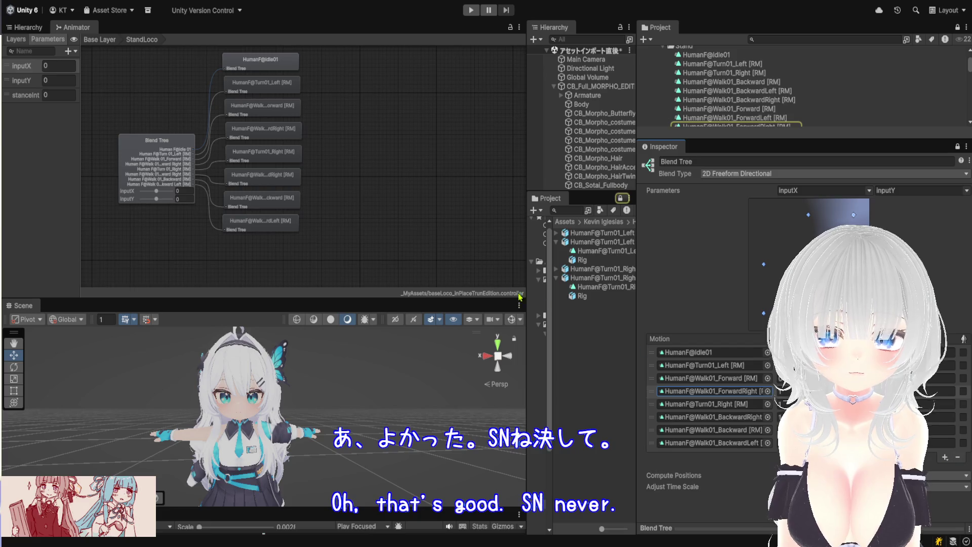
key("Delete")
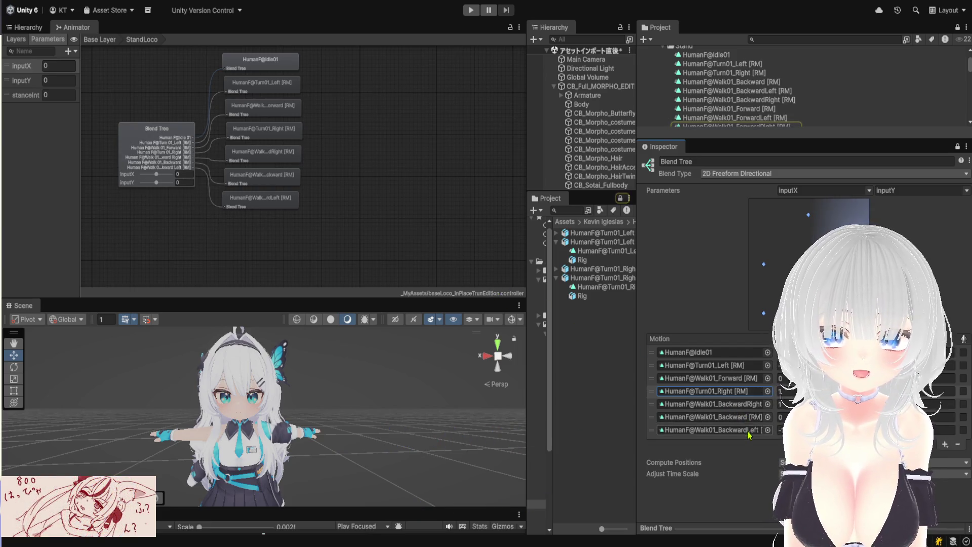